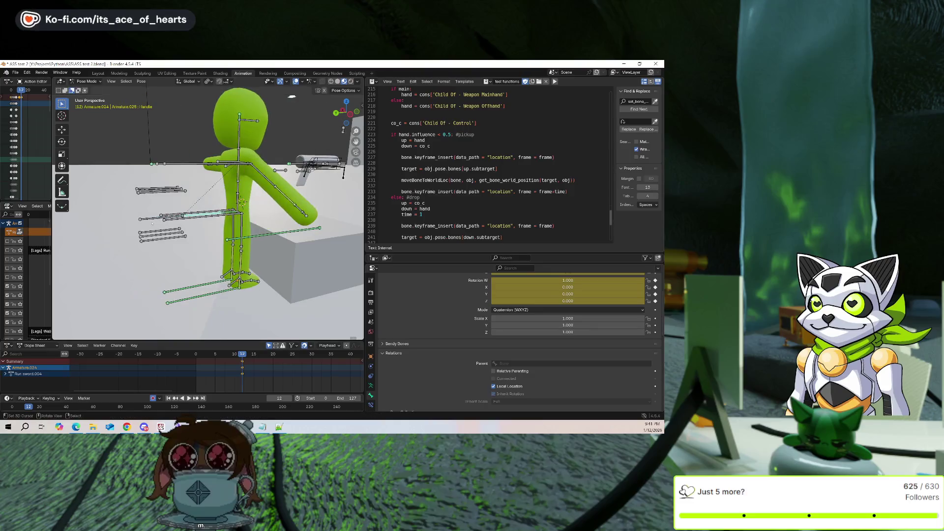
# Try test moves of the root, calf and arm controls, cancelling each so the rig stays standing
pyautogui.press('g')
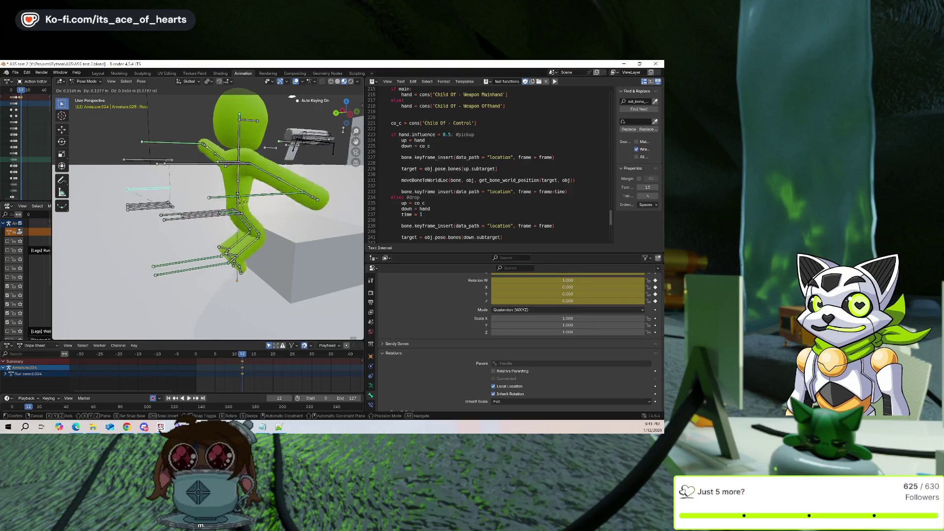
pyautogui.rightClick(343, 129)
pyautogui.moveTo(344, 130); pyautogui.dragTo(330, 120, button='middle')
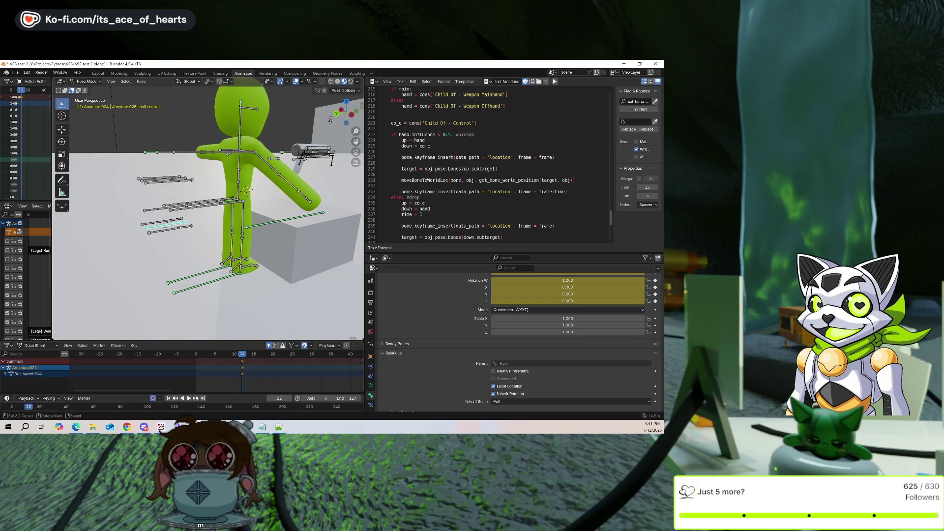
pyautogui.press('g')
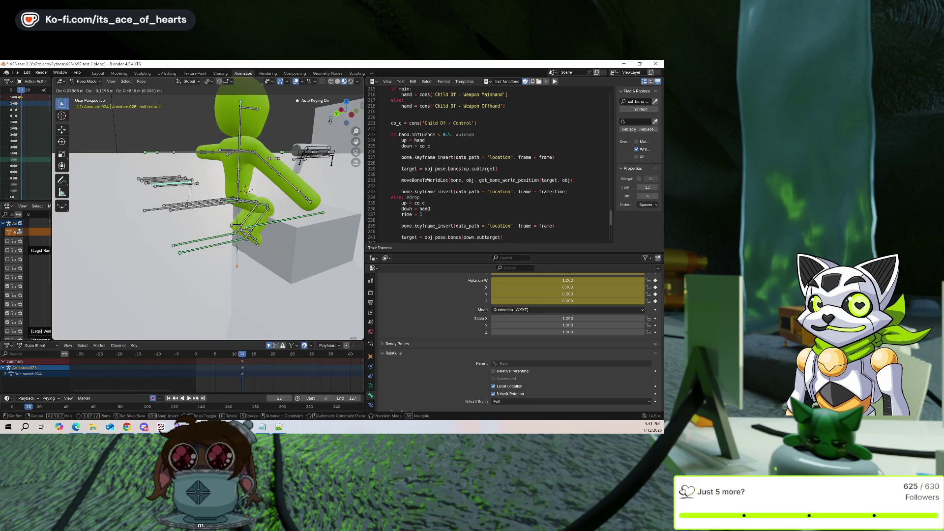
pyautogui.rightClick(330, 120)
pyautogui.press('g')
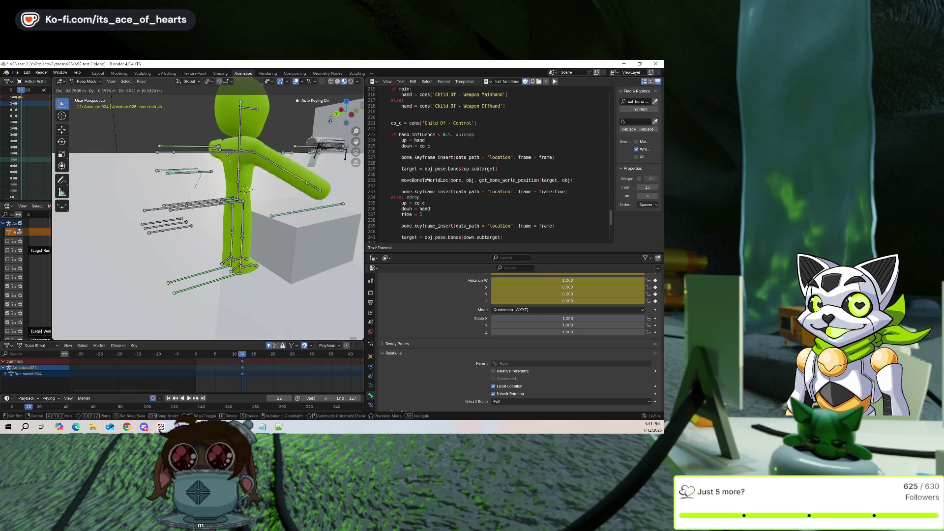
pyautogui.rightClick(330, 120)
pyautogui.scroll(-3, 330, 120)
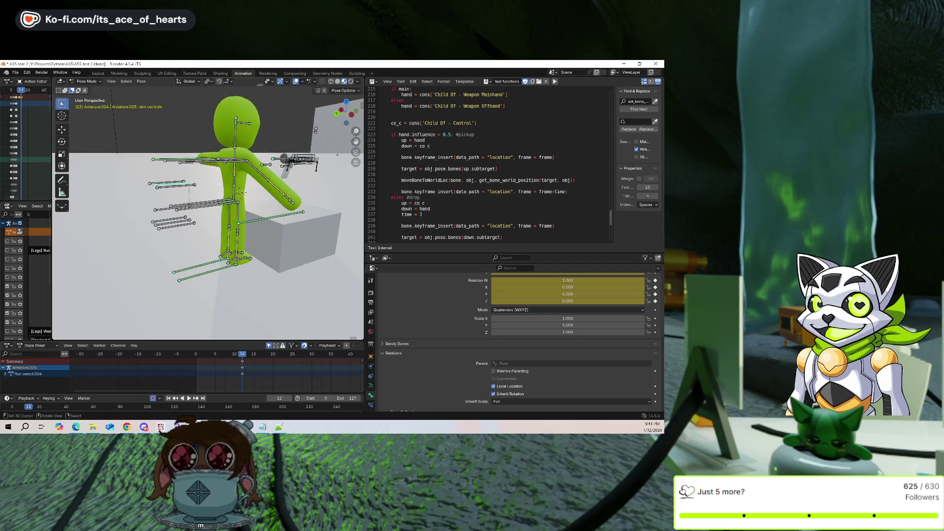
# Select the right arm IK bone and try moving it, cancelling back to the original pose
pyautogui.click(276, 247)
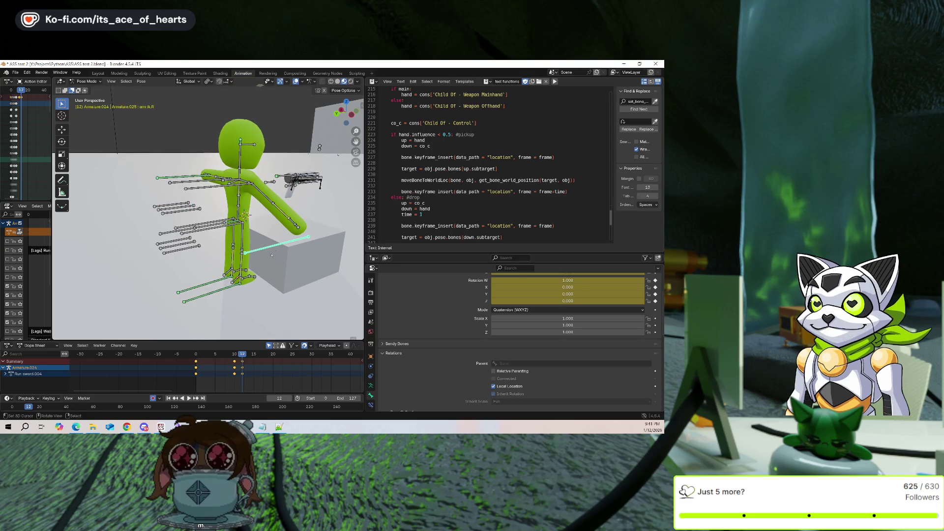
pyautogui.press('g')
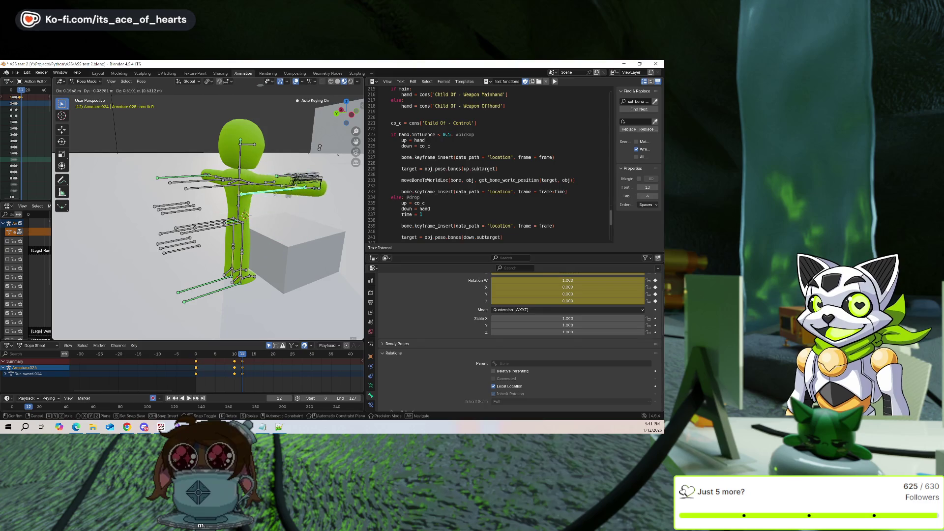
pyautogui.press('Escape')
pyautogui.hotkey('ctrl', 'z')
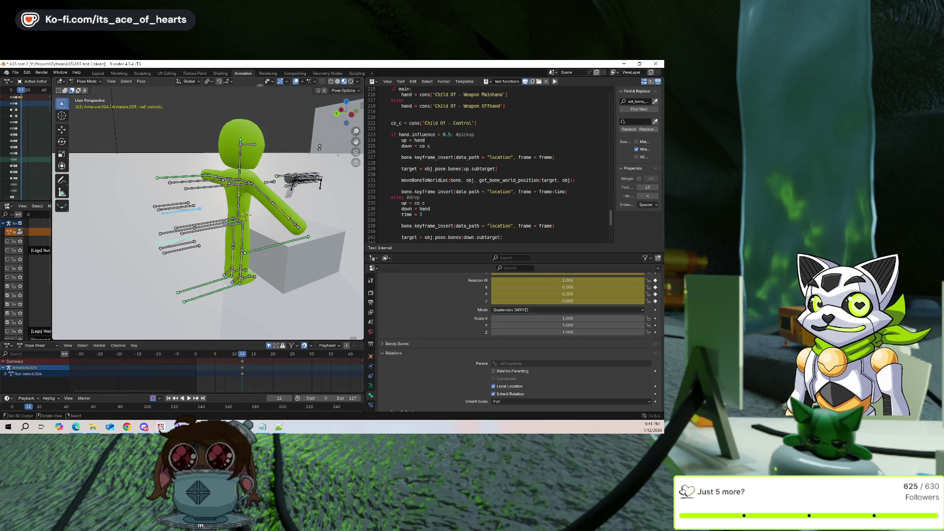
pyautogui.press('g')
pyautogui.press('Escape')
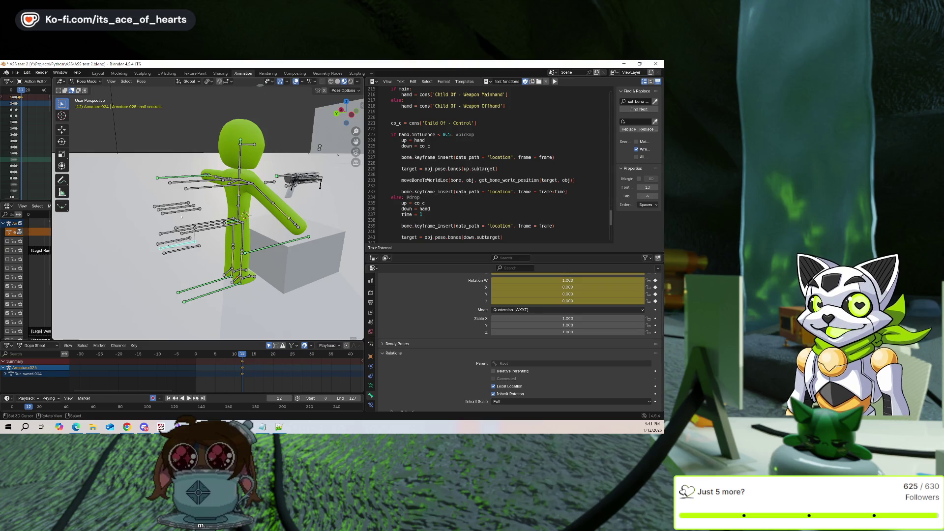
# Test-move the leg and calf controls, cancelling each so the rig remains upright
pyautogui.press('g')
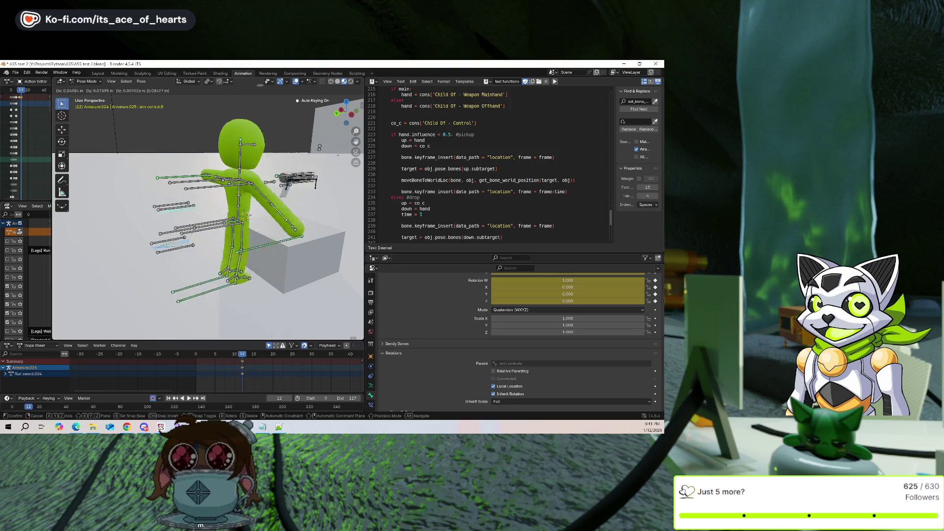
pyautogui.press('Escape')
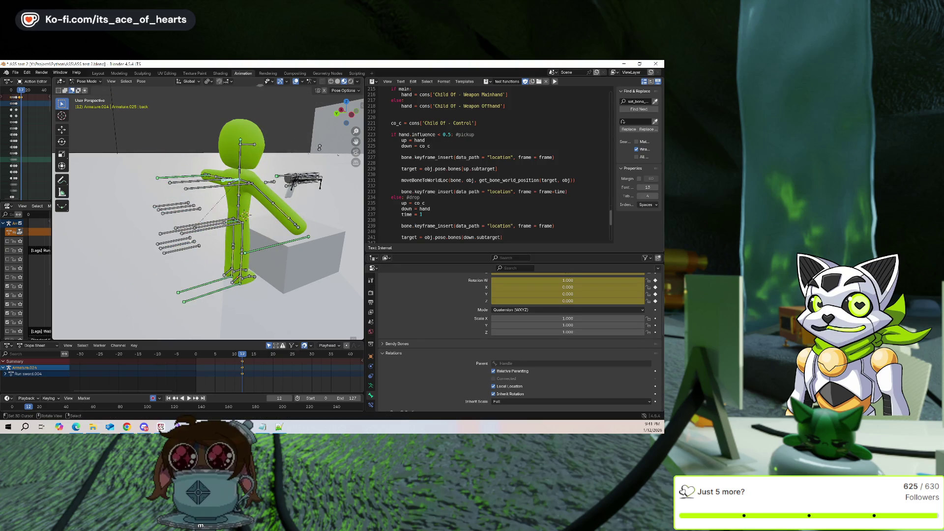
pyautogui.press('g')
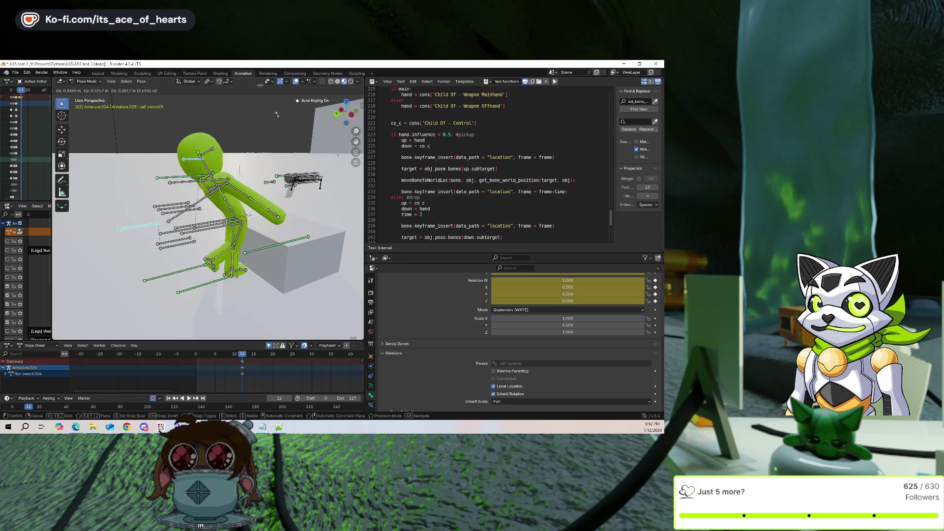
pyautogui.press('Escape')
pyautogui.moveTo(330, 167); pyautogui.dragTo(344, 147, button='middle')
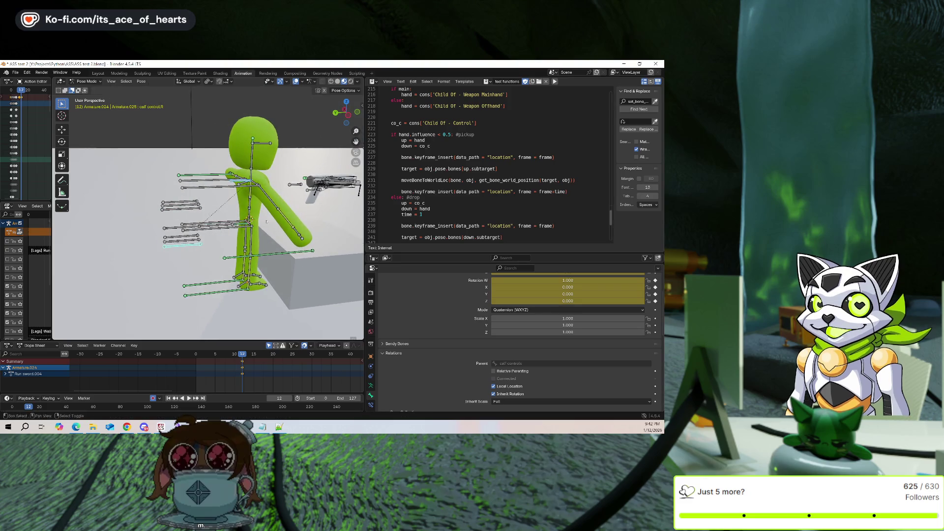
pyautogui.press('g')
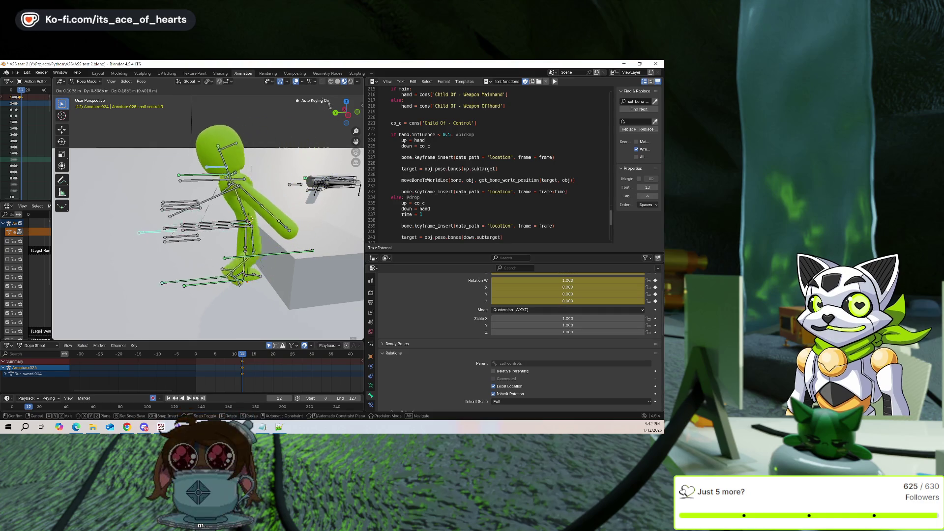
pyautogui.press('Escape')
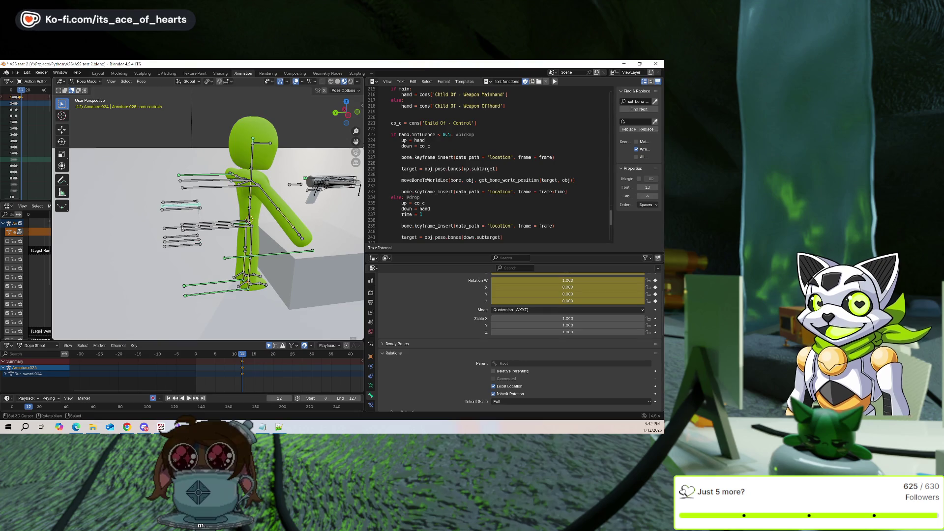
# Try X rotations on the right leg rotator, reset it, then select the right leg bone
pyautogui.click(216, 227)
pyautogui.moveTo(216, 227); pyautogui.dragTo(269, 268, button='middle')
pyautogui.press('r')
pyautogui.click(277, 247)
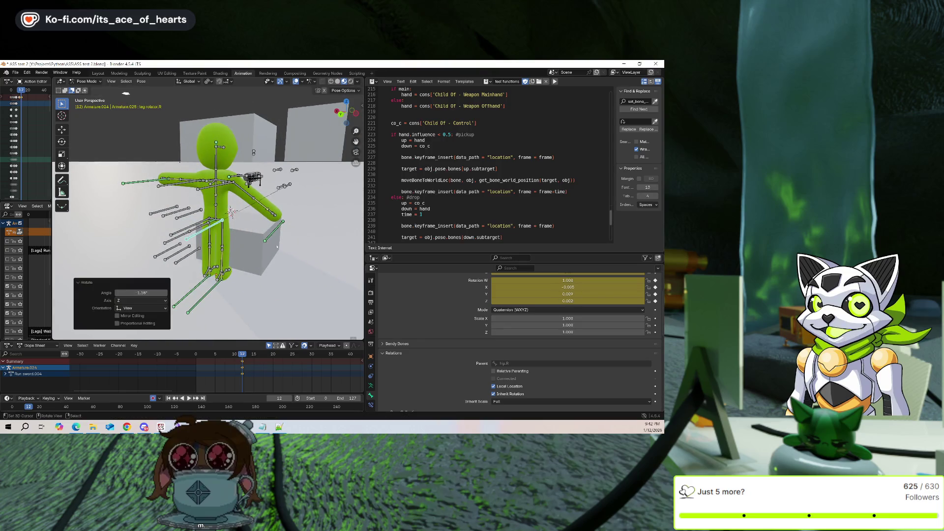
pyautogui.press('r')
pyautogui.press('x')
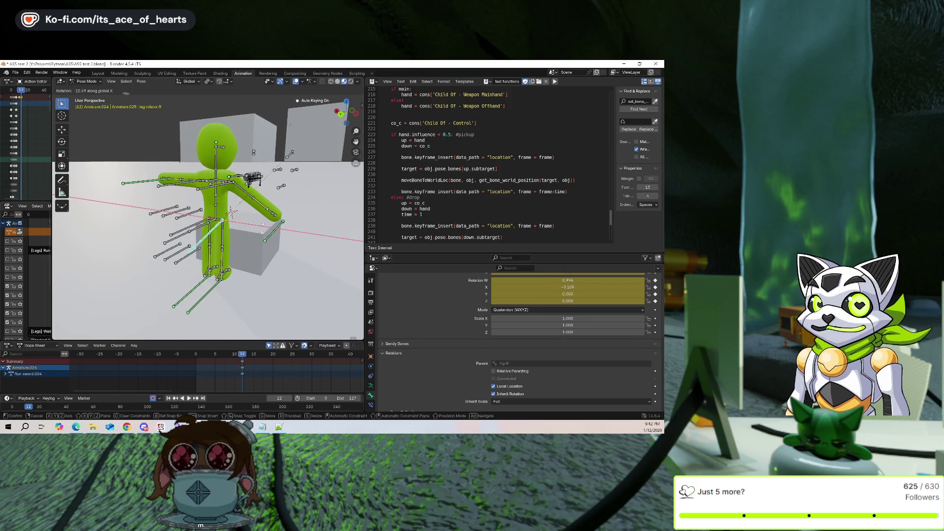
pyautogui.press('Escape')
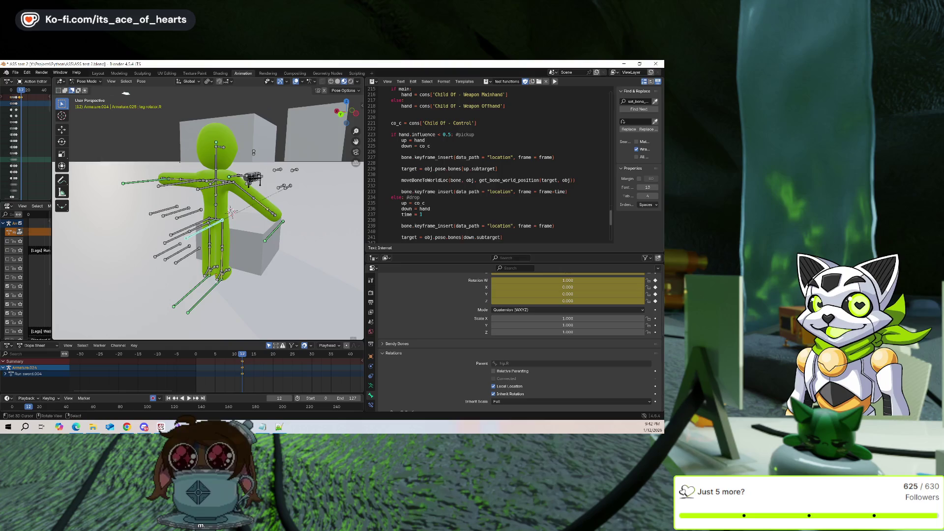
pyautogui.click(222, 235)
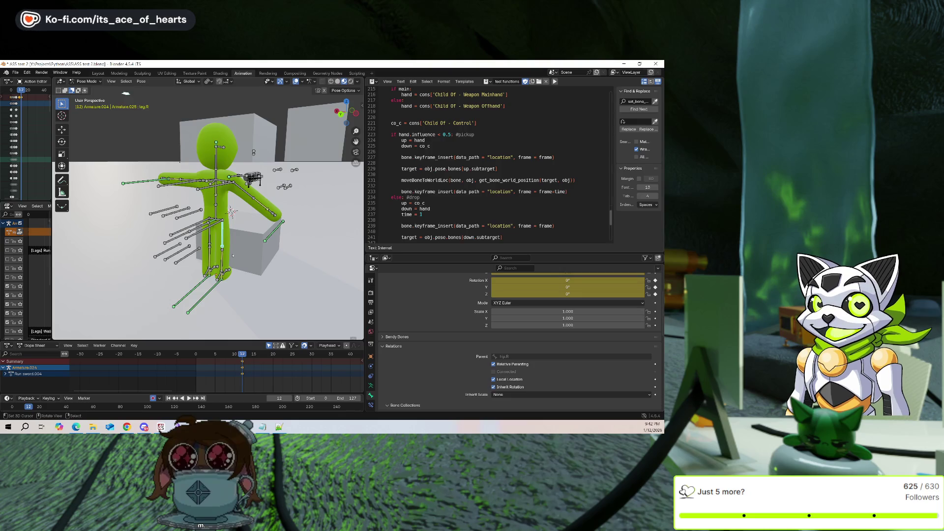
pyautogui.moveTo(243, 256); pyautogui.dragTo(295, 248, button='middle')
# Tip the rig 90° around X from the left leg rotator and move it, then undo the tilt
pyautogui.click(206, 231)
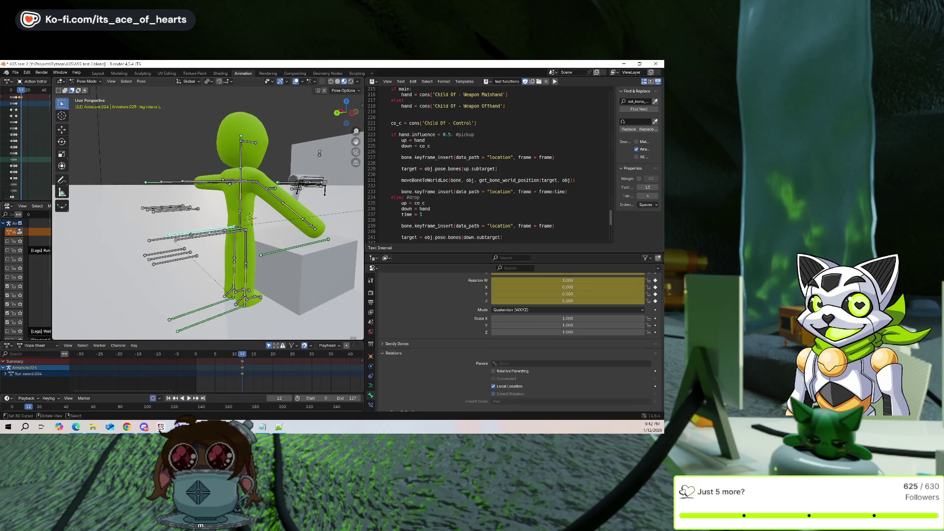
pyautogui.write('rx90')
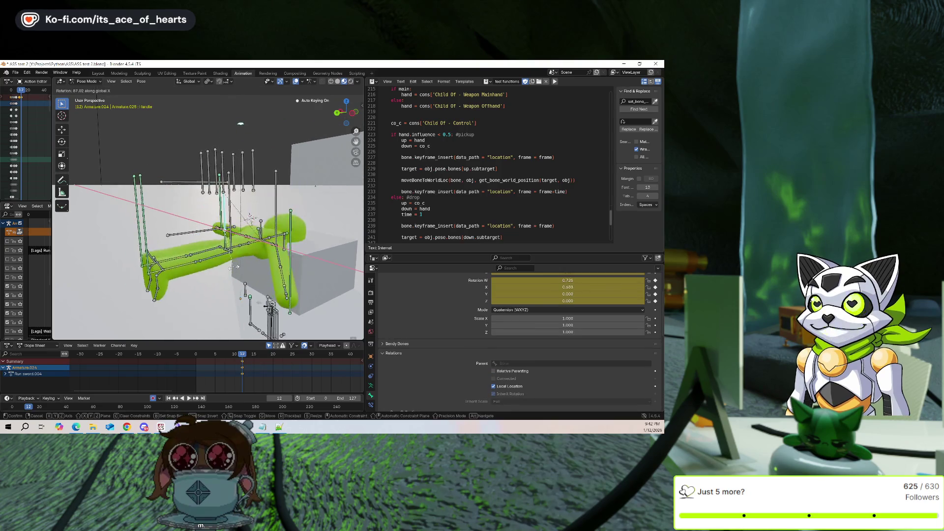
pyautogui.keyDown('alt'); pyautogui.moveTo(235, 265); pyautogui.dragTo(302, 261, button='middle'); pyautogui.keyUp('alt')
pyautogui.press('Return')
pyautogui.moveTo(259, 222); pyautogui.dragTo(246, 207, button='middle')
pyautogui.press('g')
pyautogui.click(252, 270)
pyautogui.moveTo(256, 271)
pyautogui.mouseDown(button='middle')
pyautogui.moveTo(303, 278)
pyautogui.moveTo(300, 231)
pyautogui.mouseUp(button='middle')
pyautogui.hotkey('ctrl', 'z')
pyautogui.hotkey('ctrl', 'z')
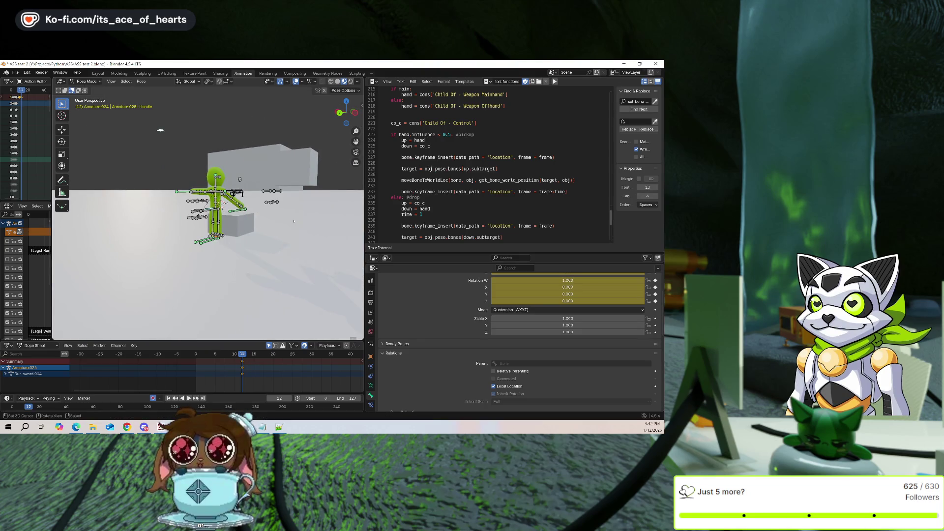
# Rotate the rig about 86° around X and move it to lie beside the box
pyautogui.press('r')
pyautogui.press('x')
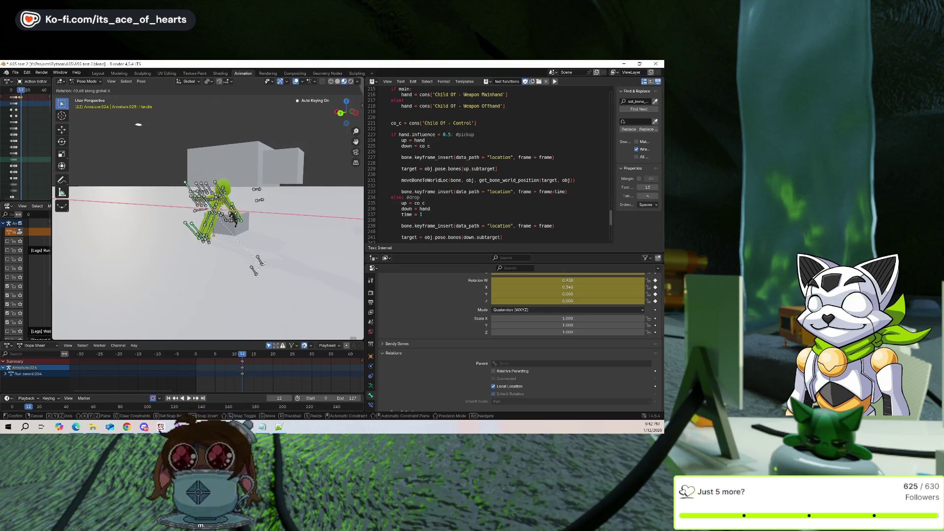
pyautogui.moveTo(231, 274)
pyautogui.mouseDown(button='middle')
pyautogui.moveTo(259, 296)
pyautogui.moveTo(326, 239)
pyautogui.mouseUp(button='middle')
pyautogui.scroll(3, 251, 288)
pyautogui.click(260, 294)
pyautogui.press('g')
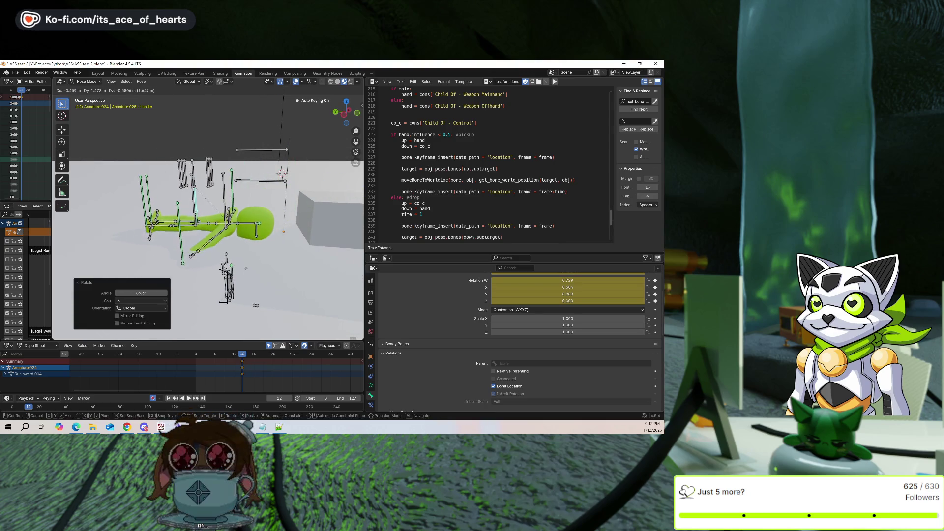
pyautogui.click(246, 271)
# Deselect all, then select the long pair of leg bones and the right calf bone
pyautogui.scroll(3, 265, 261)
pyautogui.moveTo(246, 271); pyautogui.dragTo(281, 254, button='middle')
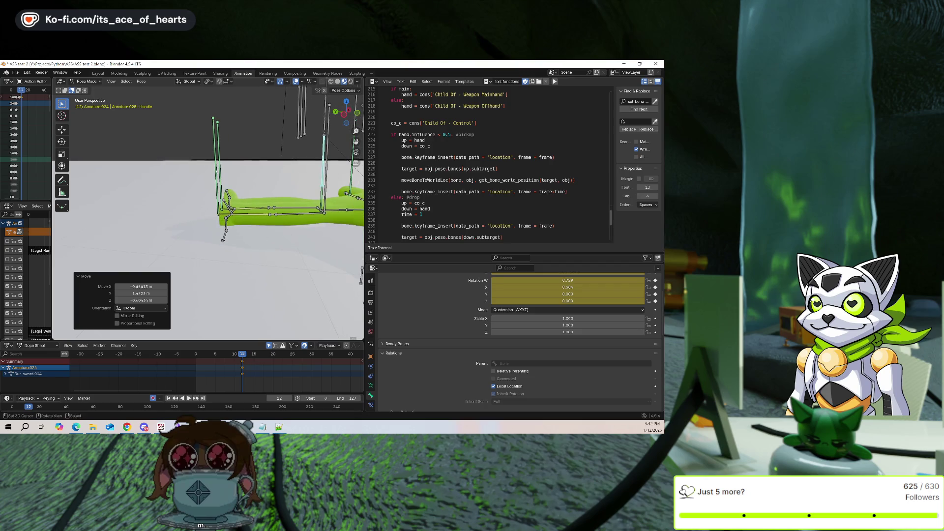
pyautogui.hotkey('alt', 'a')
pyautogui.click(216, 162)
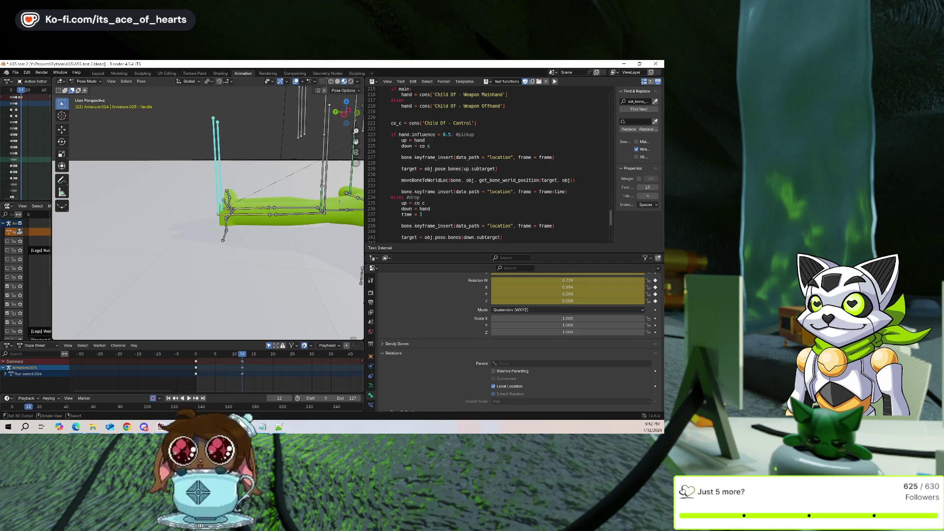
pyautogui.click(232, 219)
pyautogui.moveTo(232, 219)
pyautogui.mouseDown(button='middle')
pyautogui.moveTo(208, 224)
pyautogui.moveTo(218, 226)
pyautogui.mouseUp(button='middle')
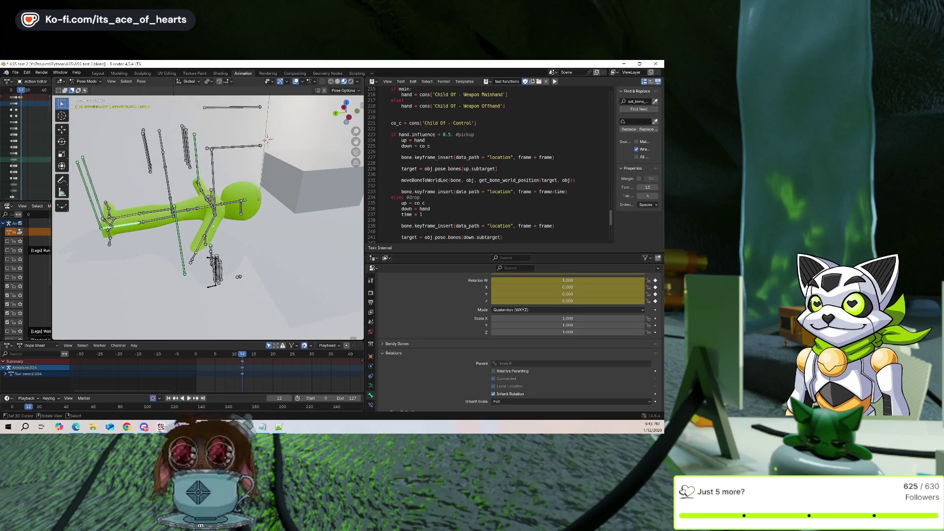
pyautogui.click(223, 226)
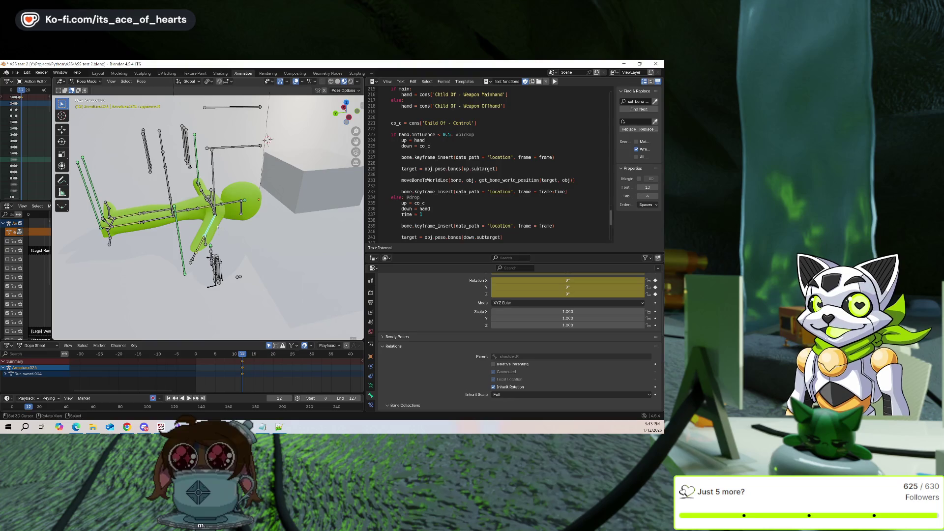
pyautogui.moveTo(217, 225); pyautogui.dragTo(231, 228, button='middle')
pyautogui.click(256, 232)
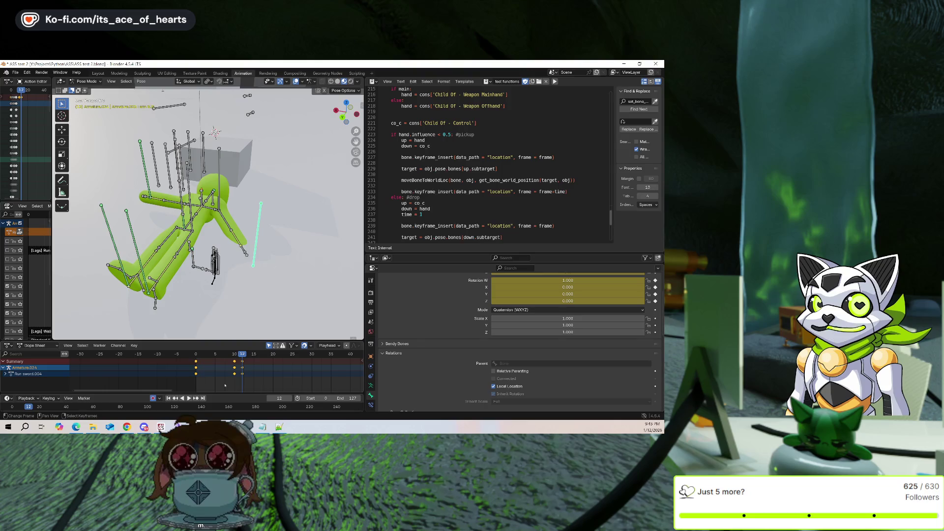
pyautogui.press('Delete')
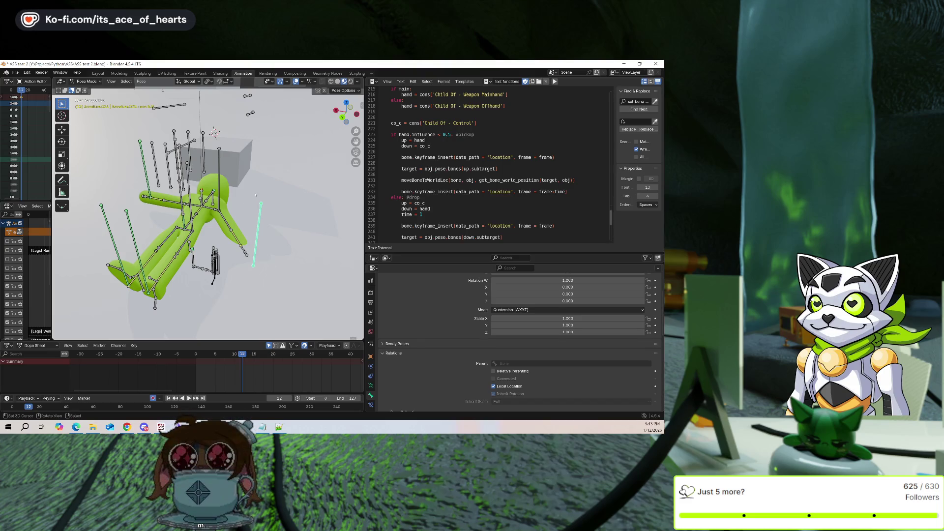
pyautogui.hotkey('ctrl', 'z')
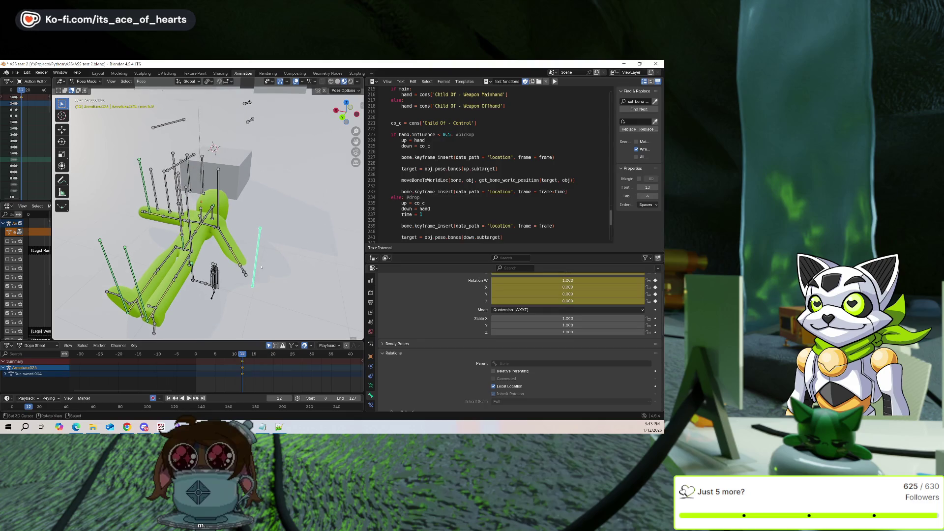
# Show the bone constraints and clear the inverse on Child Of - Weapon Mainhand
pyautogui.click(371, 405)
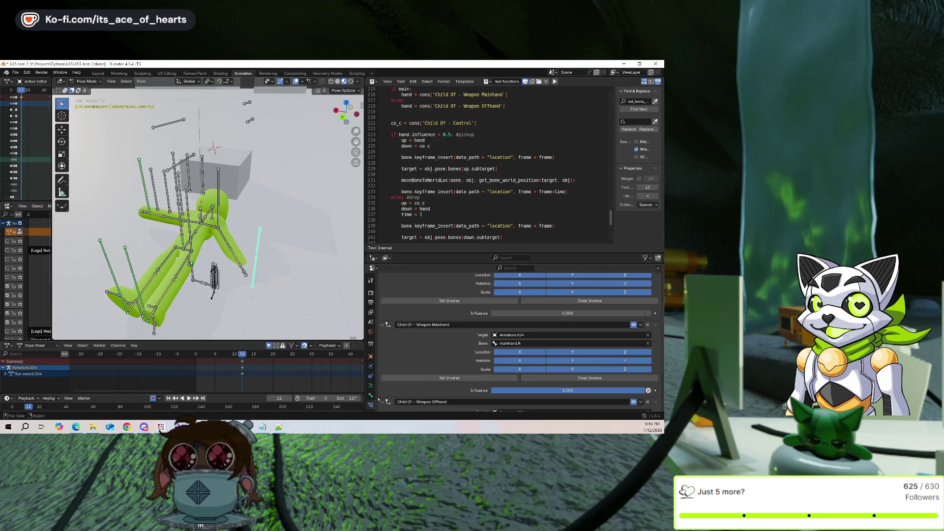
pyautogui.click(523, 378)
pyautogui.press('Return')
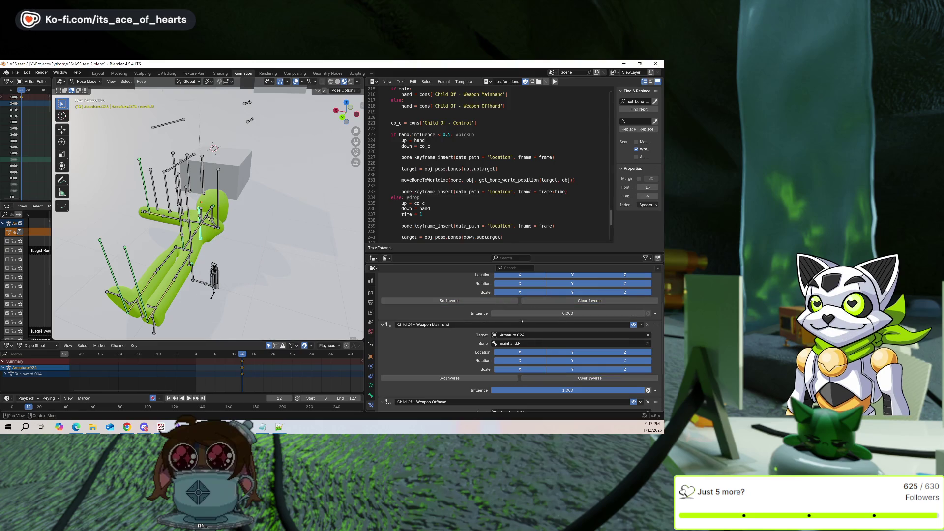
pyautogui.scroll(2, 522, 302)
pyautogui.scroll(-1, 448, 329)
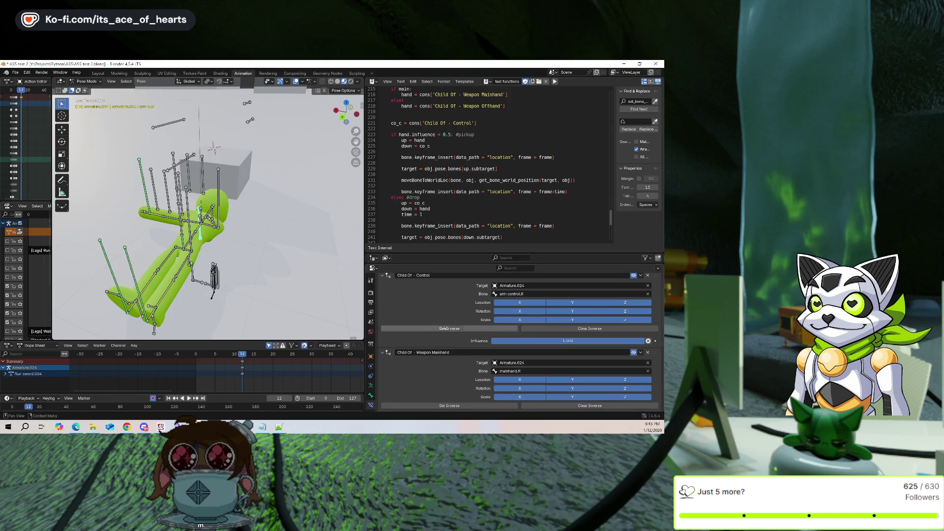
pyautogui.hotkey('alt', 'e')
pyautogui.click(235, 234)
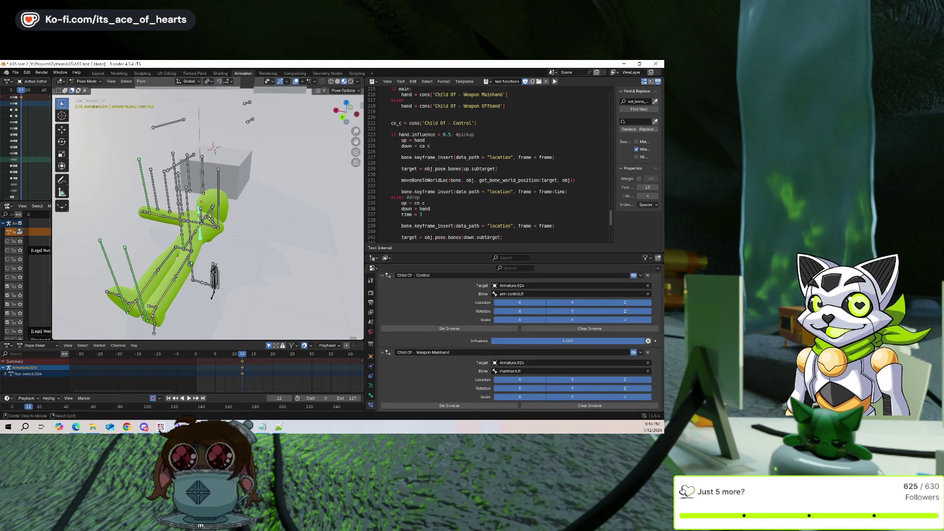
# Nudge the selected bone, then set Weapon Mainhand influence to 0.000 and clear its inverse again
pyautogui.moveTo(210, 245)
pyautogui.mouseDown(button='middle')
pyautogui.moveTo(266, 236)
pyautogui.moveTo(302, 258)
pyautogui.mouseUp(button='middle')
pyautogui.press('g')
pyautogui.click(287, 238)
pyautogui.scroll(-3, 567, 401)
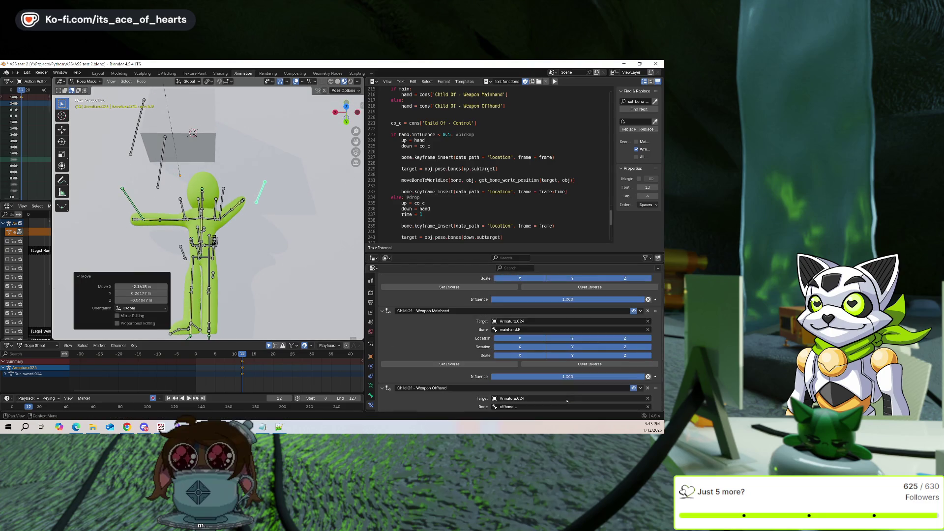
pyautogui.moveTo(572, 378); pyautogui.dragTo(492, 379)
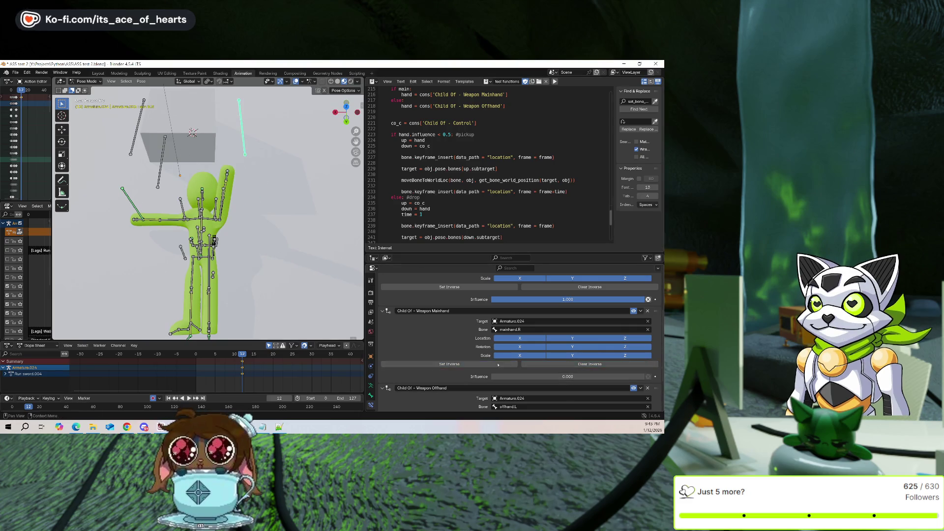
pyautogui.click(590, 286)
# Select the left arm IK bone, then reselect arm ik.R
pyautogui.scroll(2, 541, 314)
pyautogui.moveTo(264, 204); pyautogui.dragTo(212, 194, button='middle')
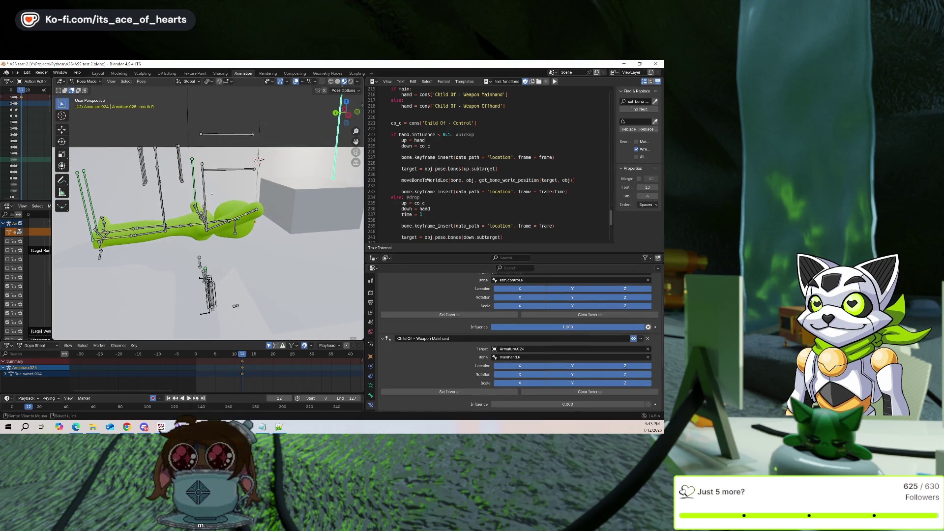
pyautogui.click(195, 189)
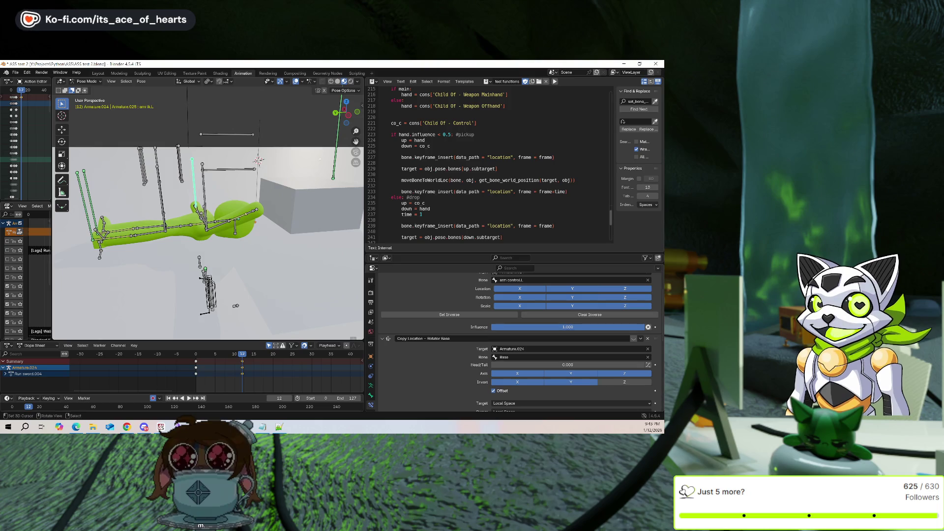
pyautogui.click(334, 164)
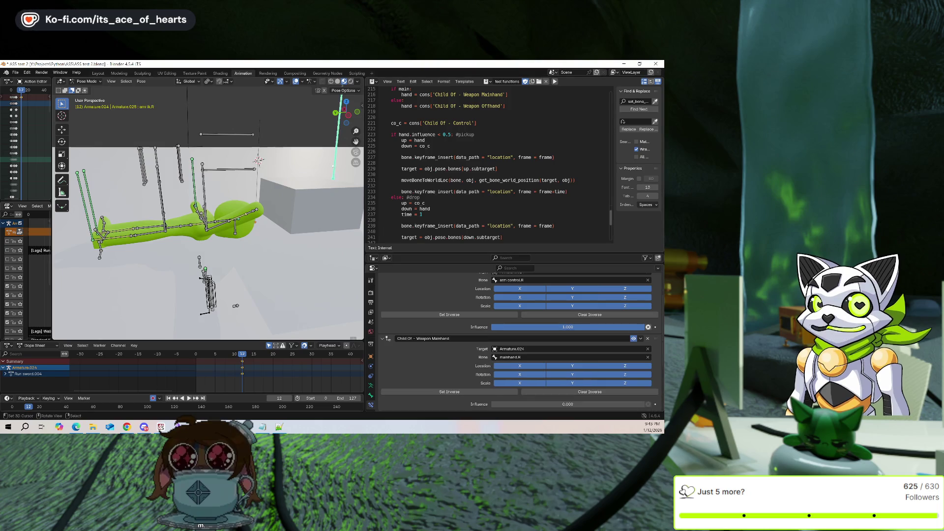
pyautogui.scroll(-1, 470, 340)
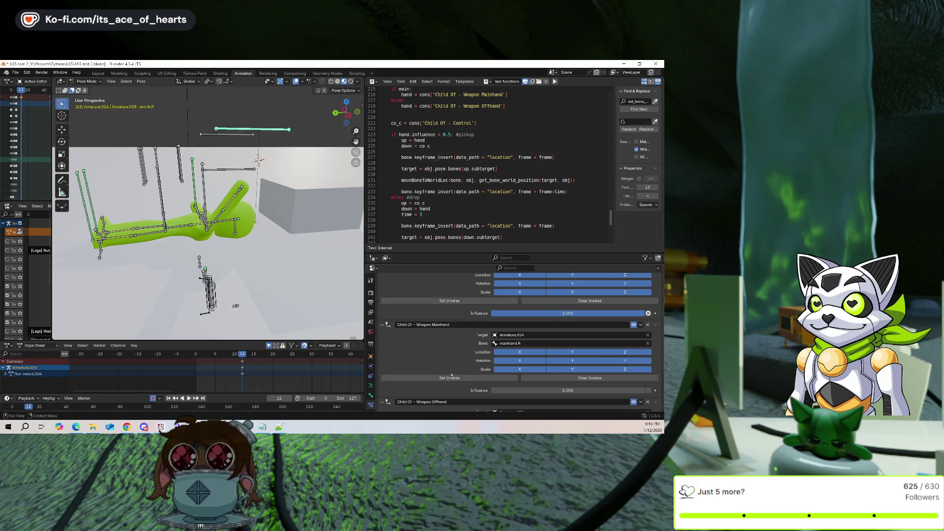
# Move the right arm IK bone to a new position
pyautogui.moveTo(295, 207); pyautogui.dragTo(310, 213, button='middle')
pyautogui.press('g')
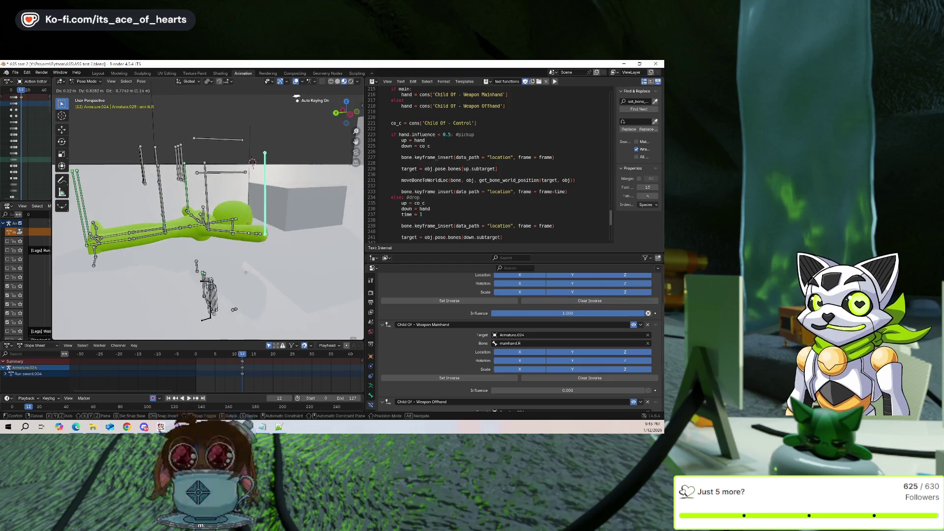
pyautogui.click(276, 268)
pyautogui.moveTo(276, 268); pyautogui.dragTo(295, 268, button='middle')
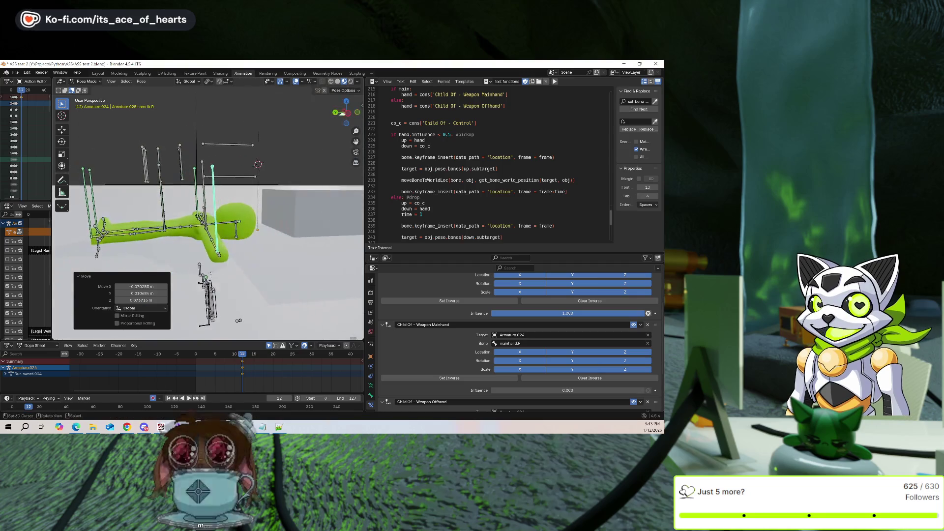
# Rotate the upper-body bone about the X axis
pyautogui.click(228, 206)
pyautogui.press('r')
pyautogui.press('x')
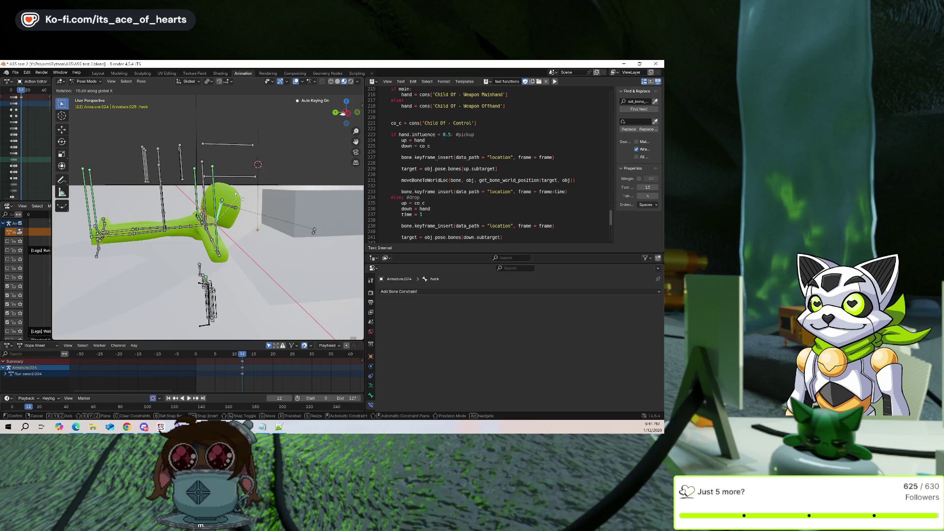
pyautogui.click(240, 197)
pyautogui.moveTo(239, 197)
pyautogui.mouseDown(button='middle')
pyautogui.moveTo(240, 207)
pyautogui.moveTo(305, 226)
pyautogui.moveTo(309, 216)
pyautogui.moveTo(241, 152)
pyautogui.moveTo(311, 114)
pyautogui.mouseUp(button='middle')
# Move the left arm IK bone slightly, then briefly hide the bones to preview the mesh
pyautogui.click(240, 205)
pyautogui.press('g')
pyautogui.click(322, 231)
pyautogui.hotkey('shift', 'alt', 'z')
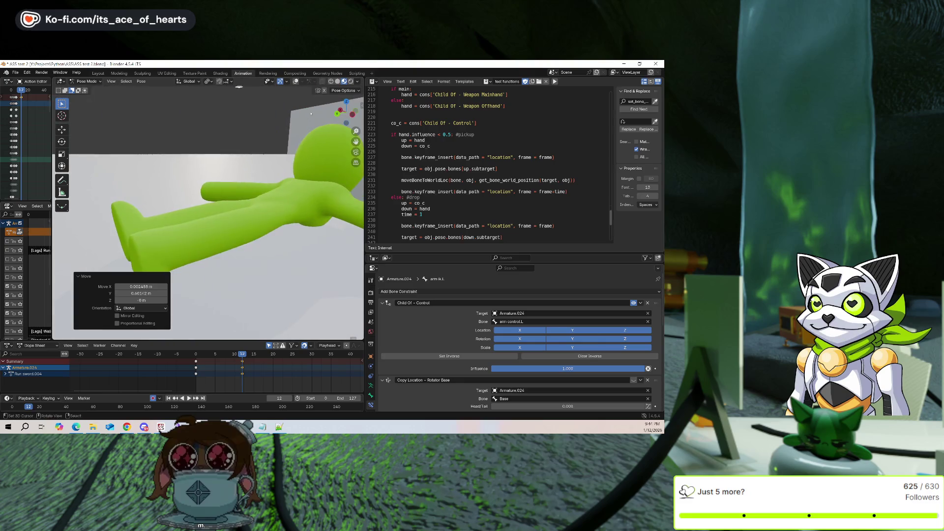
pyautogui.hotkey('shift', 'alt', 'z')
pyautogui.moveTo(315, 148)
pyautogui.mouseDown(button='middle')
pyautogui.moveTo(340, 217)
pyautogui.moveTo(226, 263)
pyautogui.mouseUp(button='middle')
# Snap weapon locator.R to the 3D cursor and adjust its position
pyautogui.click(200, 255)
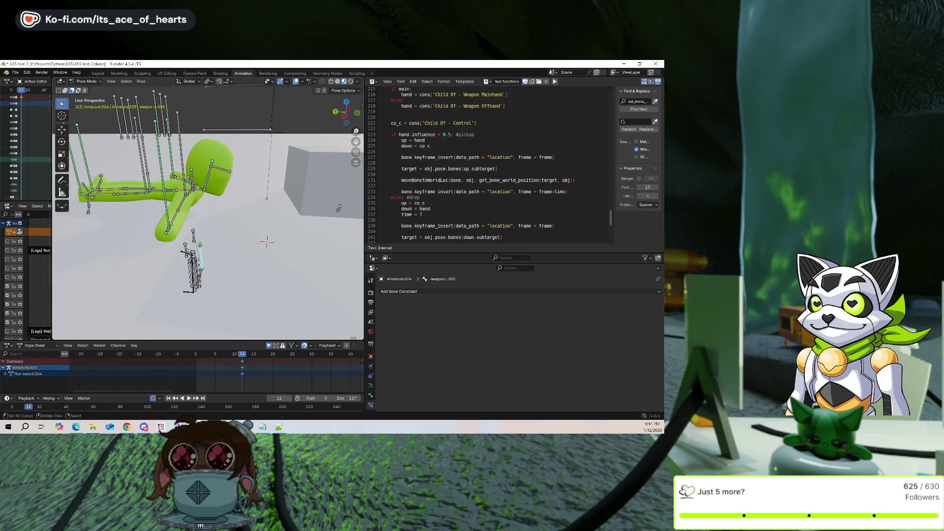
pyautogui.click(199, 256)
pyautogui.hotkey('shift', 's')
pyautogui.click(217, 261)
pyautogui.scroll(-3, 286, 264)
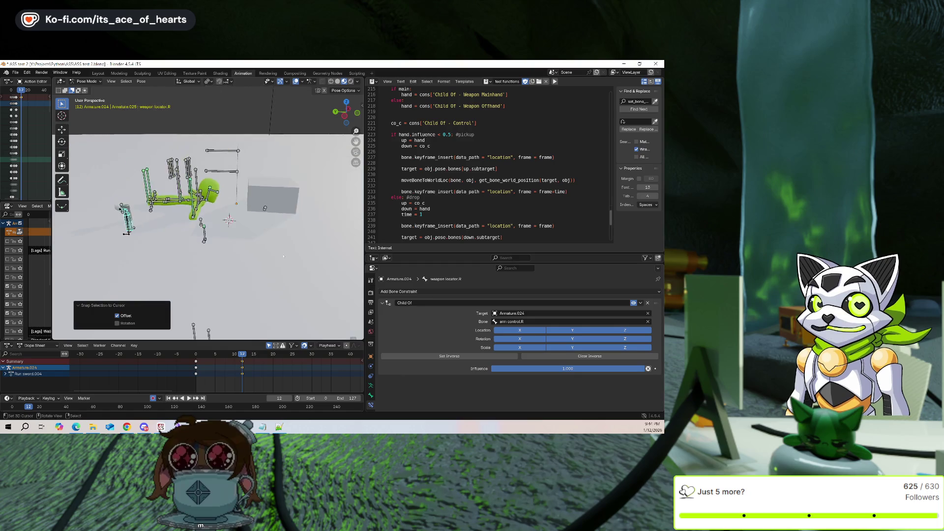
pyautogui.rightClick(217, 240)
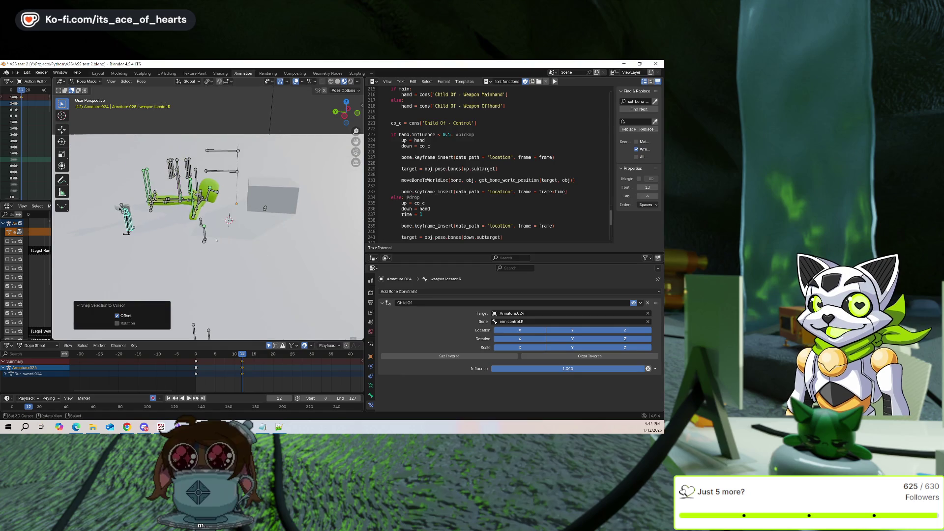
pyautogui.scroll(2, 226, 239)
pyautogui.press('g')
pyautogui.moveTo(328, 253); pyautogui.dragTo(309, 260, button='middle')
pyautogui.click(309, 260)
# Rotate the locator 90° then -90° about X, then turn it about Z
pyautogui.write('r')
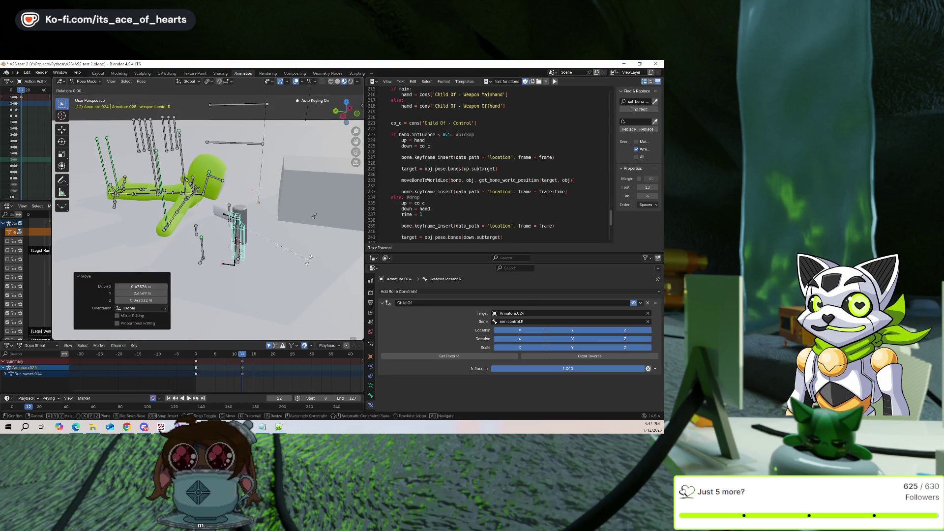
pyautogui.write('x90')
pyautogui.press('Return')
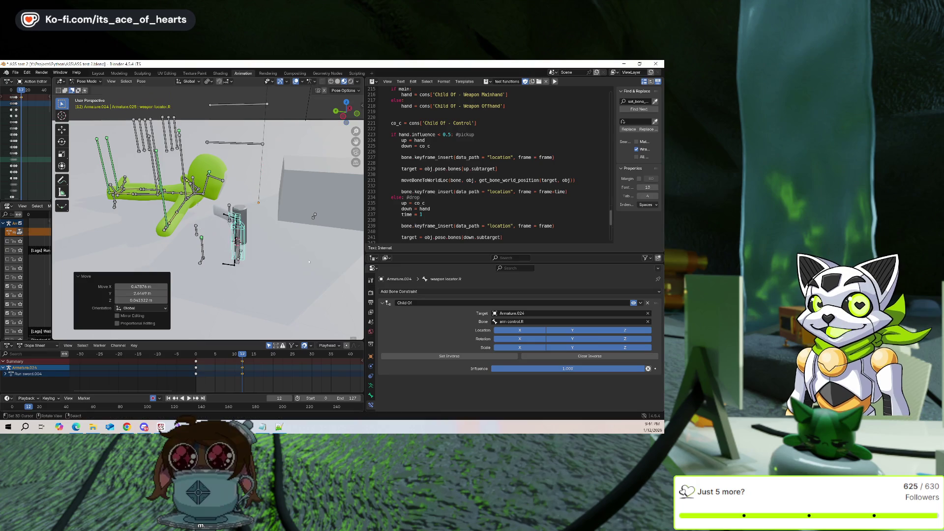
pyautogui.write('rx')
pyautogui.write('-90')
pyautogui.press('Return')
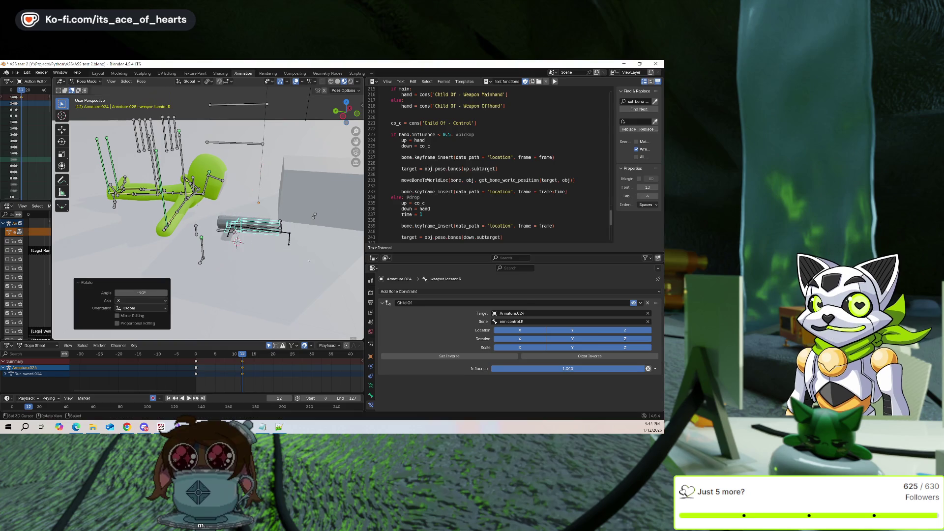
pyautogui.press('r')
pyautogui.press('z')
pyautogui.press('y')
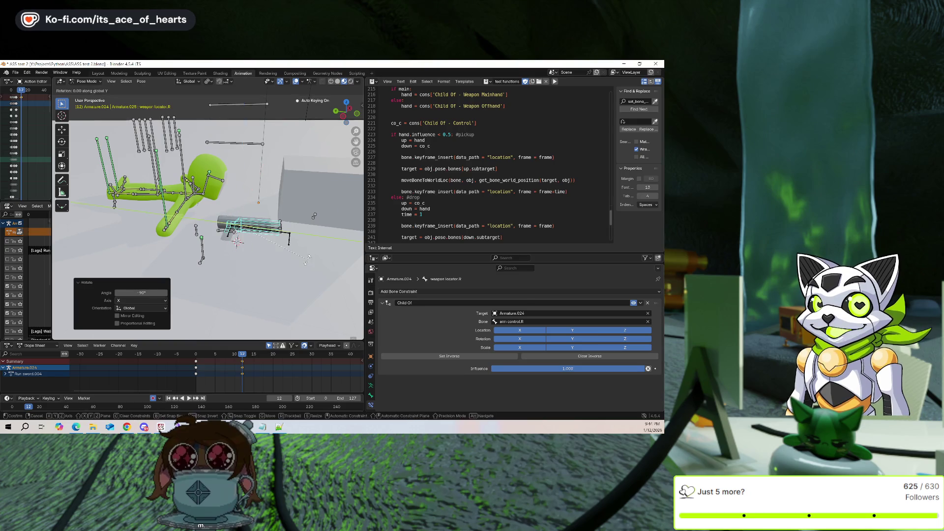
pyautogui.press('BackSpace')
pyautogui.press('BackSpace')
pyautogui.press('z')
pyautogui.click(253, 279)
# Lower the locator along Z and nudge it into line with the sword
pyautogui.moveTo(252, 278)
pyautogui.mouseDown(button='middle')
pyautogui.moveTo(116, 115)
pyautogui.moveTo(134, 127)
pyautogui.mouseUp(button='middle')
pyautogui.press('g')
pyautogui.press('z')
pyautogui.click(251, 261)
pyautogui.moveTo(252, 261); pyautogui.dragTo(219, 285, button='middle')
pyautogui.moveTo(276, 197); pyautogui.dragTo(354, 147, button='middle')
pyautogui.press('g')
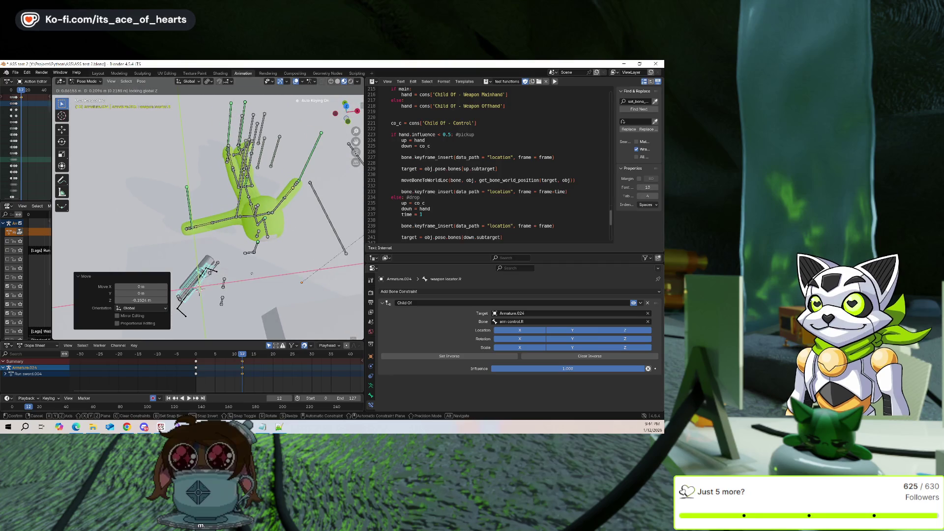
pyautogui.click(264, 231)
# Select the lookPivot bone and snap it to the 3D cursor
pyautogui.click(264, 231)
pyautogui.moveTo(265, 231)
pyautogui.mouseDown(button='middle')
pyautogui.moveTo(256, 226)
pyautogui.moveTo(268, 222)
pyautogui.mouseUp(button='middle')
pyautogui.hotkey('shift', 's')
pyautogui.click(212, 253)
pyautogui.moveTo(211, 254); pyautogui.dragTo(185, 255, button='middle')
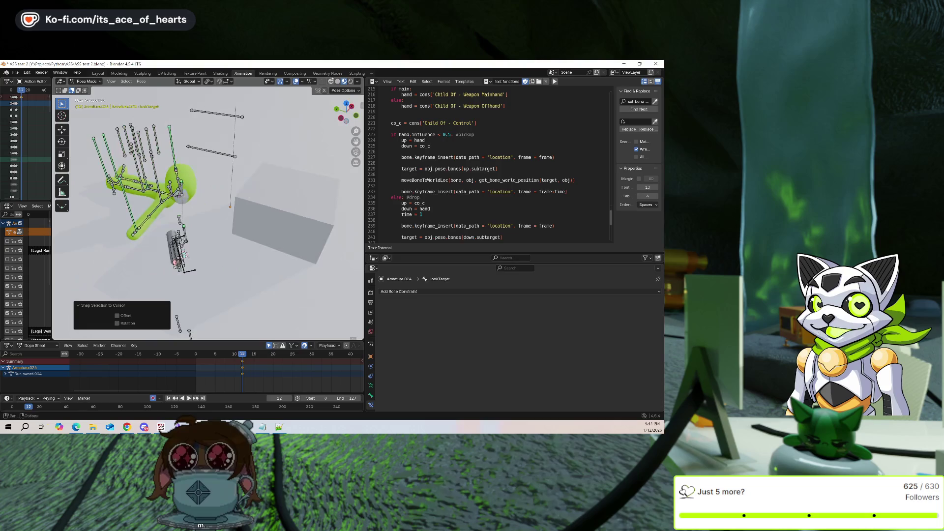
# Preview the mesh with bones hidden, then move the right arm IK bone toward the sword
pyautogui.click(295, 81)
pyautogui.moveTo(172, 197); pyautogui.dragTo(154, 194, button='middle')
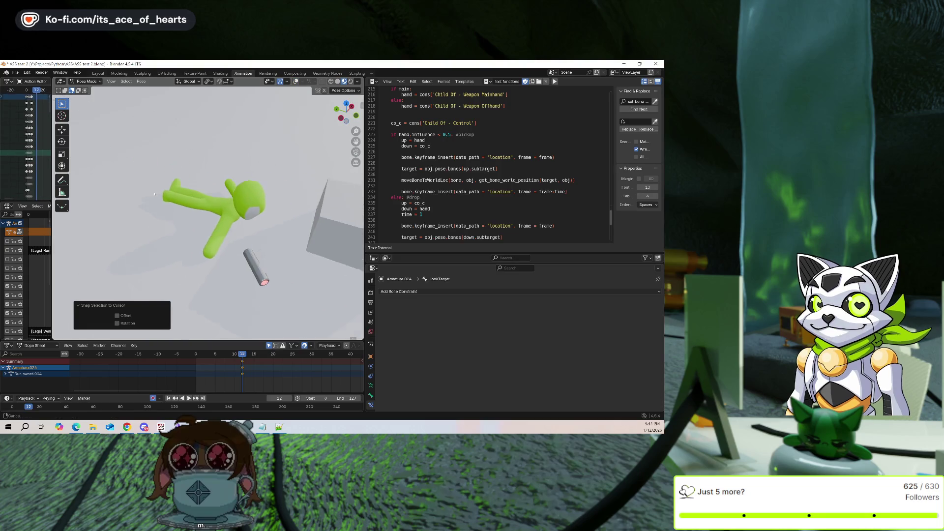
pyautogui.click(296, 81)
pyautogui.moveTo(222, 196); pyautogui.dragTo(207, 194, button='middle')
pyautogui.click(222, 219)
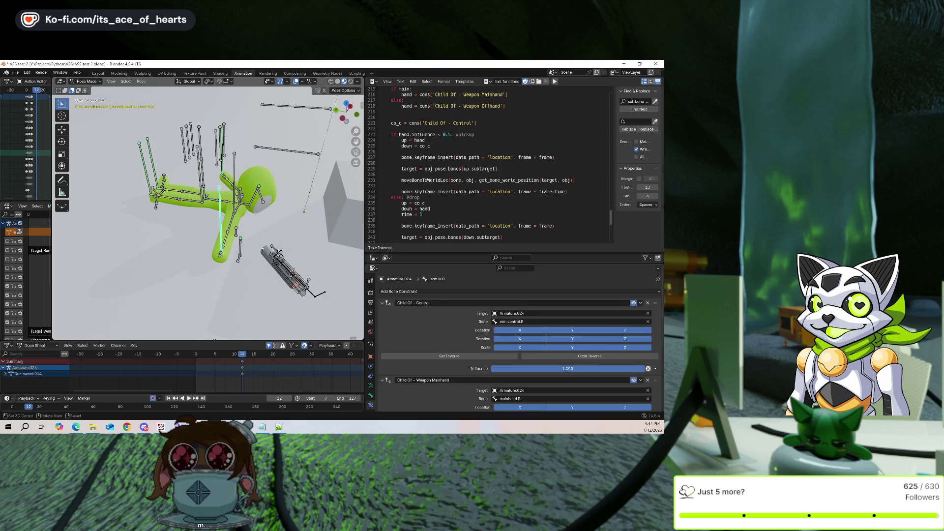
pyautogui.press('g')
pyautogui.click(183, 222)
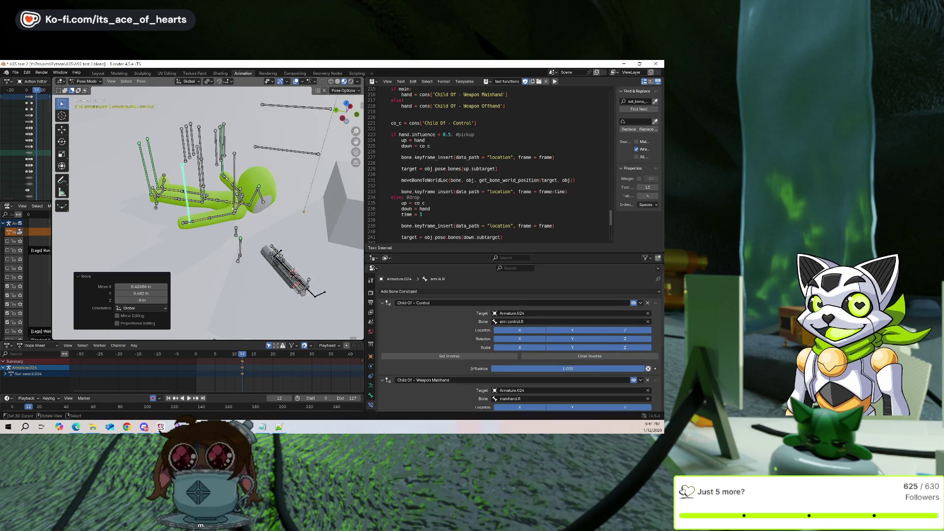
# Key the arm pickup, step through frames around frame 12, then remove the rig's keyframes
pyautogui.moveTo(217, 246); pyautogui.dragTo(235, 234, button='middle')
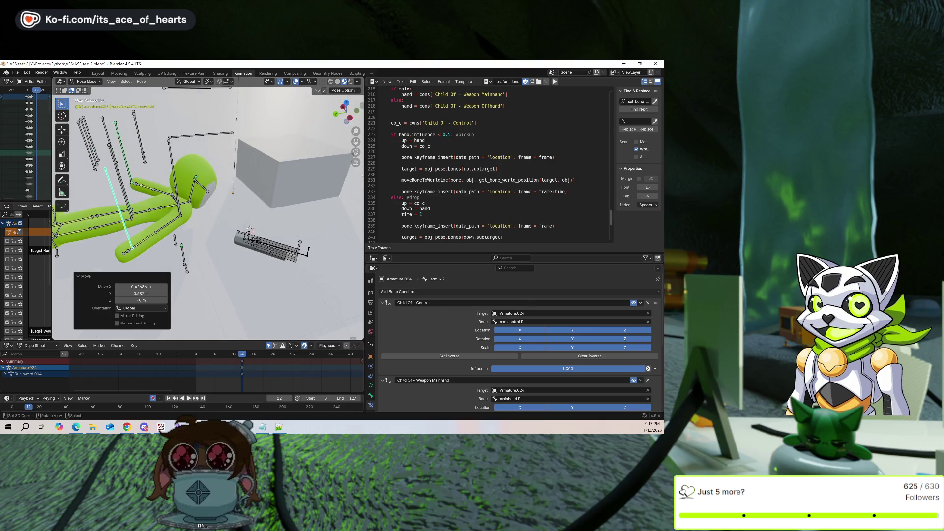
pyautogui.hotkey('alt', 'p')
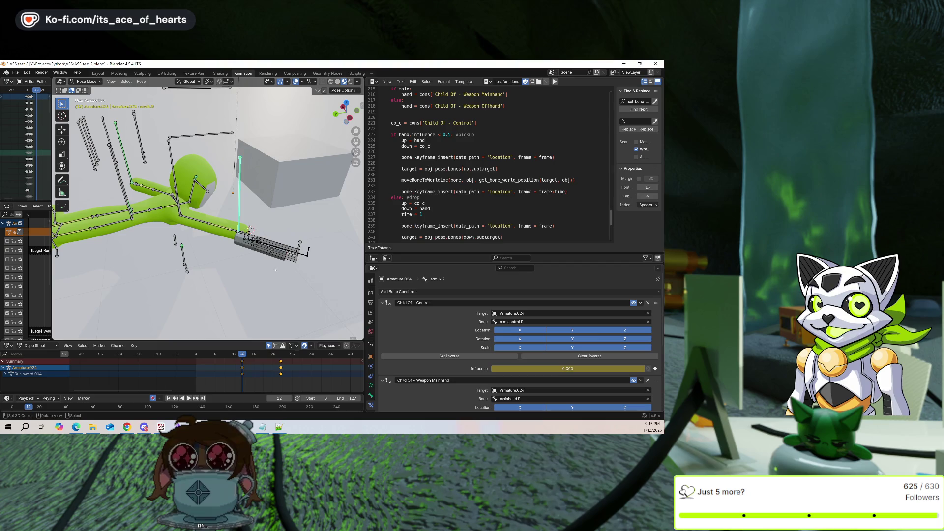
pyautogui.moveTo(273, 271); pyautogui.dragTo(212, 275, button='middle')
pyautogui.press('Left')
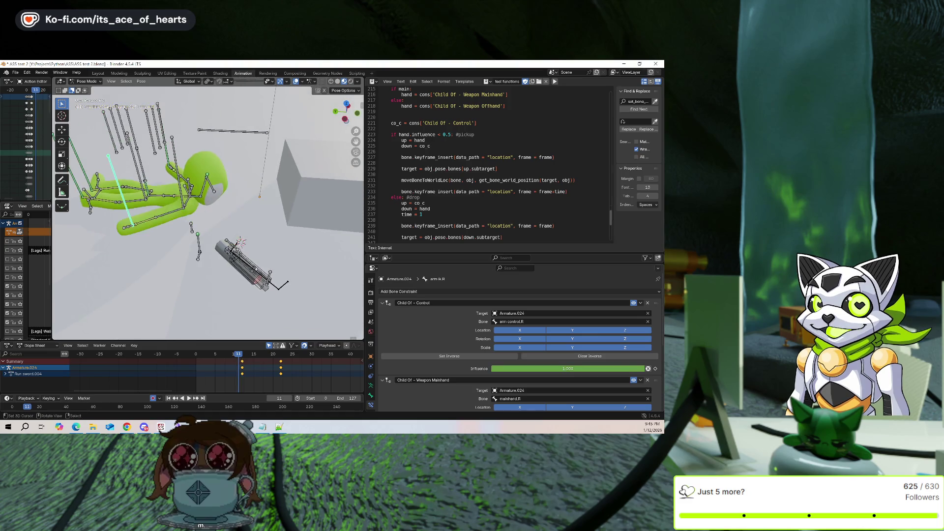
pyautogui.press('Right')
pyautogui.press('Right')
pyautogui.press('Right')
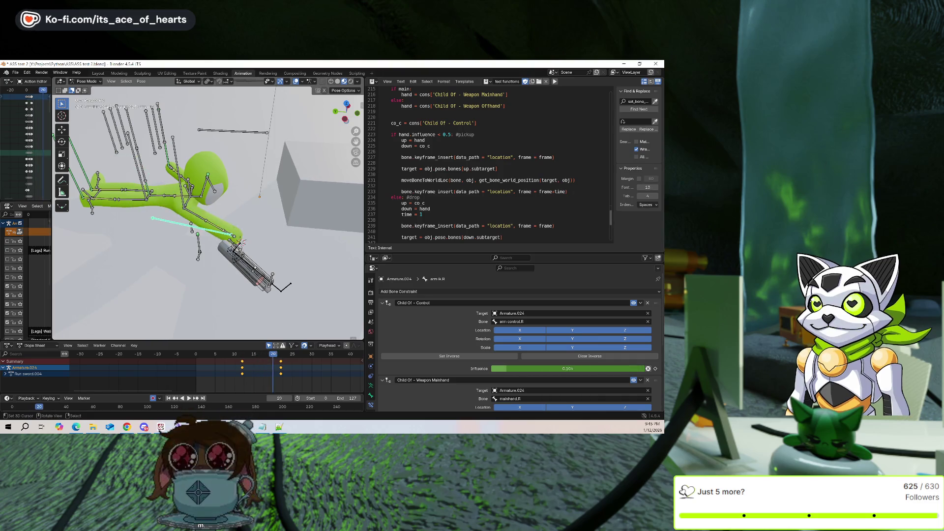
pyautogui.press('Right')
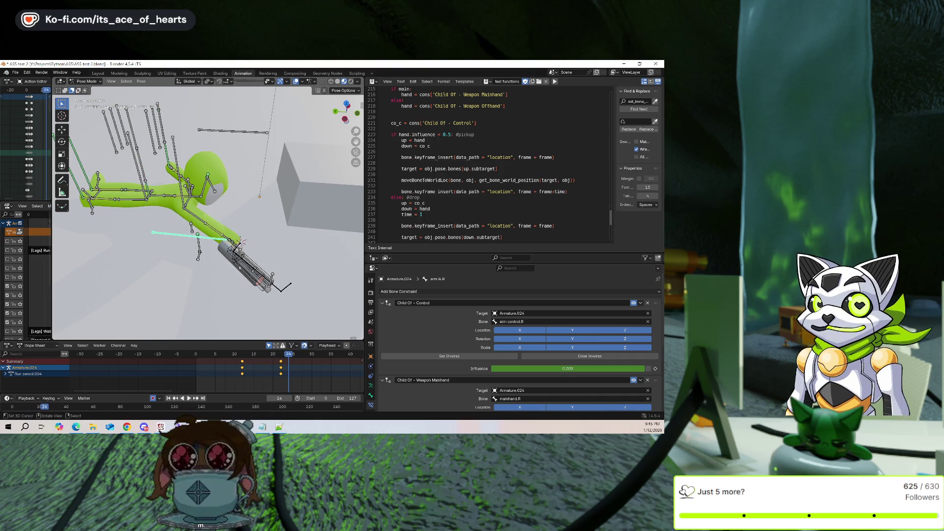
pyautogui.press('Down')
pyautogui.press('Down')
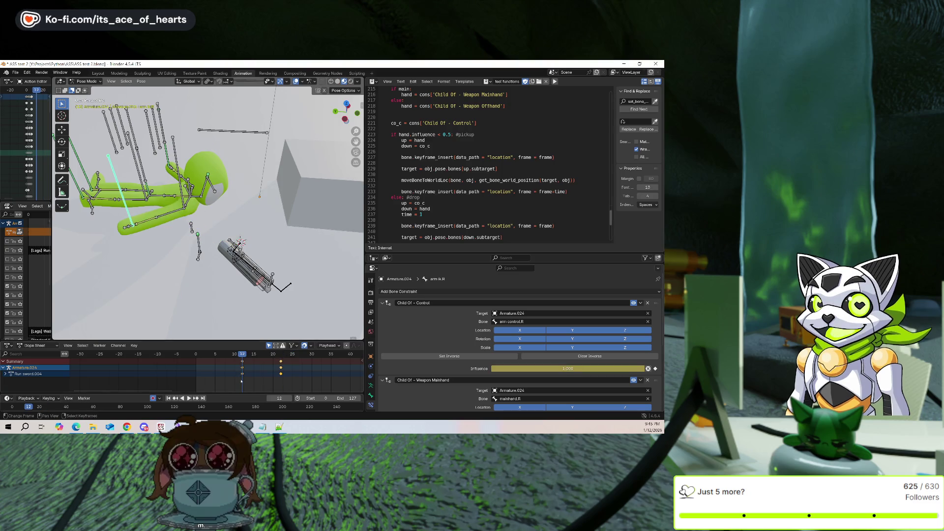
pyautogui.hotkey('ctrl', 'z')
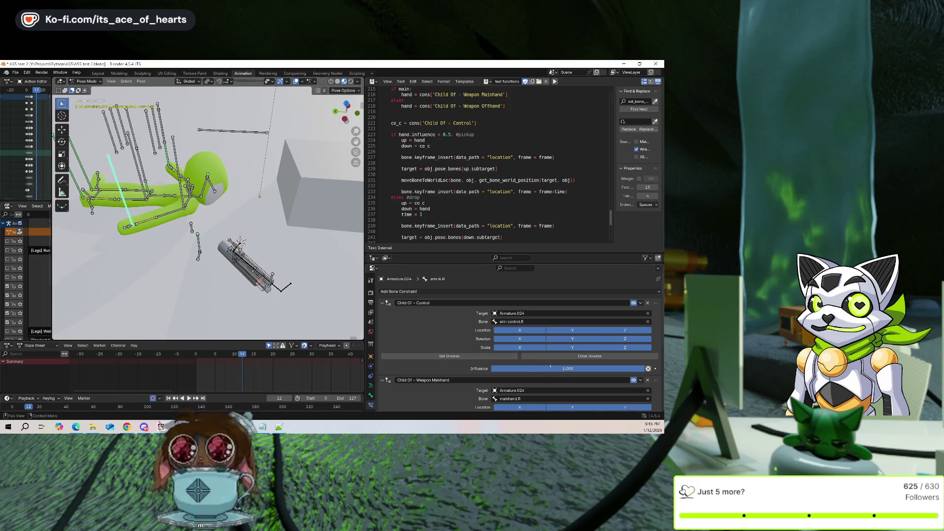
# Undo the last change, key the pickup pose at frame 12, and snap the arm bone to the 3D cursor
pyautogui.hotkey('ctrl', 'z')
pyautogui.scroll(-3, 548, 372)
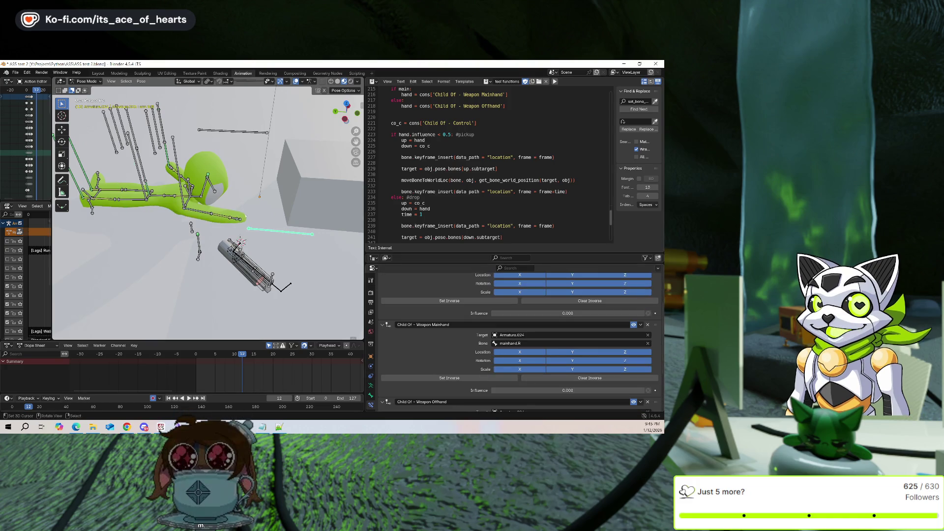
pyautogui.hotkey('alt', 'p')
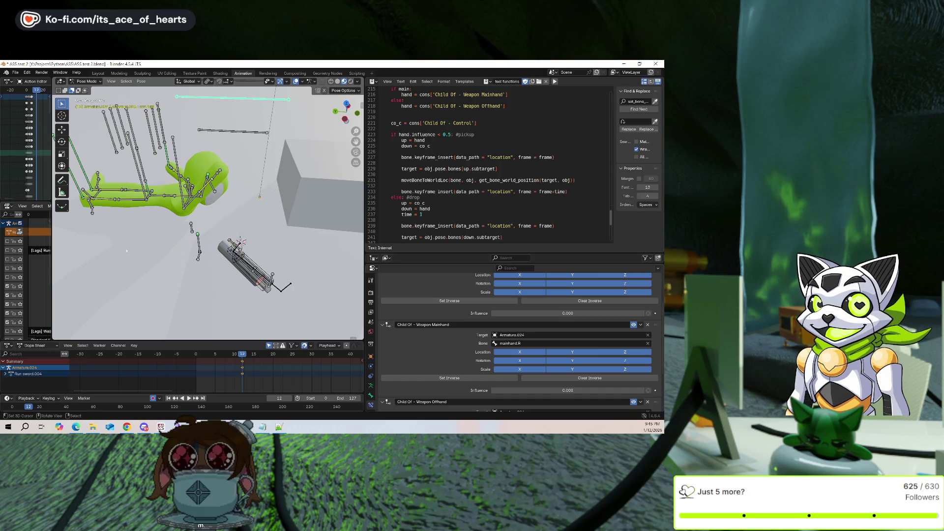
pyautogui.hotkey('shift', 's')
pyautogui.click(165, 252)
pyautogui.moveTo(183, 252); pyautogui.dragTo(130, 263, button='middle')
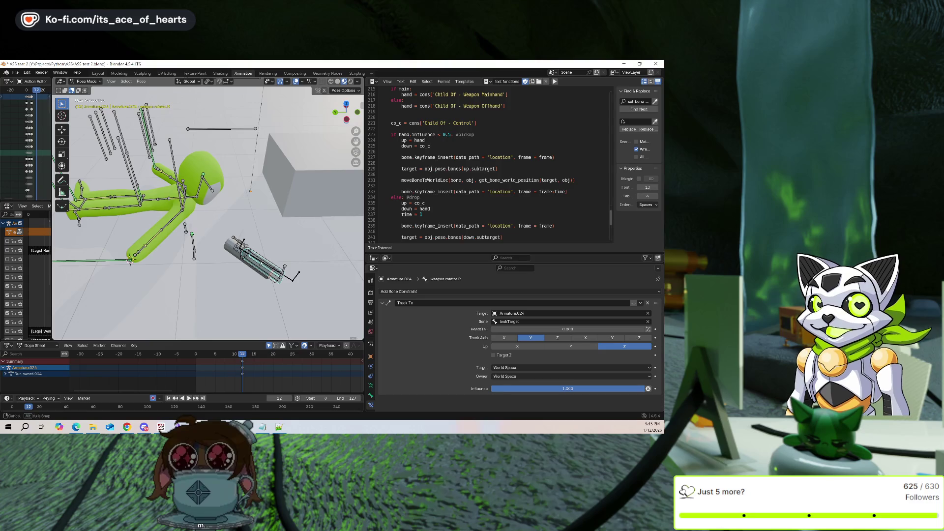
# Select the weapon locator.R bone and play the animation from frame 0
pyautogui.click(256, 261)
pyautogui.click(198, 370)
pyautogui.moveTo(197, 370); pyautogui.dragTo(196, 371)
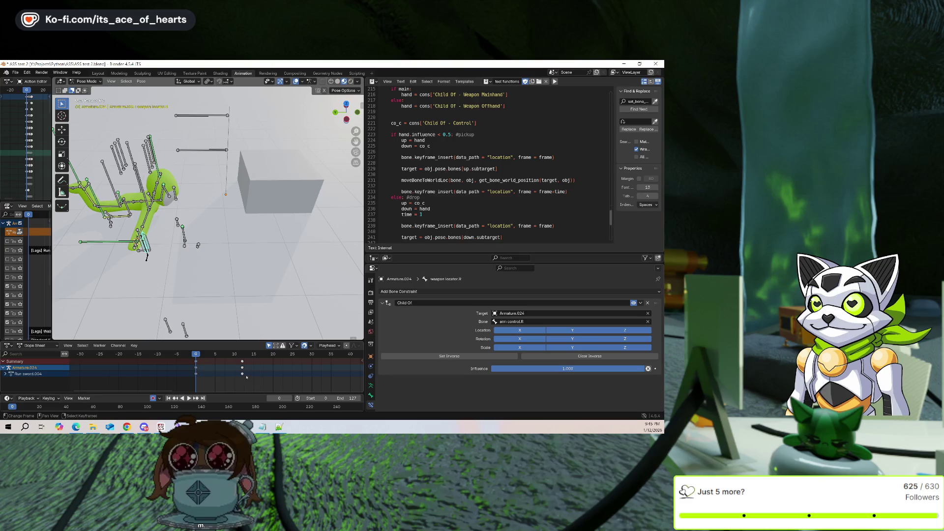
pyautogui.press('space')
pyautogui.press('space')
# Slide the weapon bone along Y, then select lookTarget and bring up the bone constraint list
pyautogui.click(138, 242)
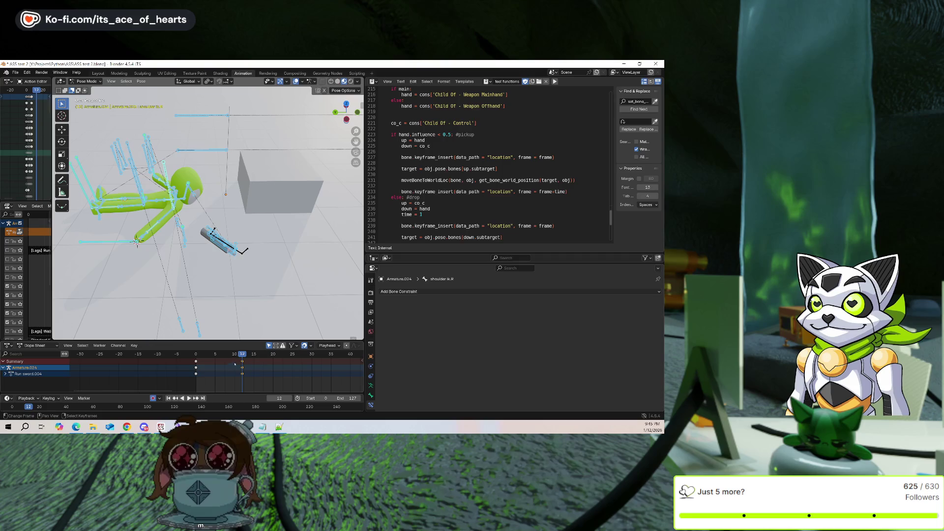
pyautogui.scroll(2, 221, 236)
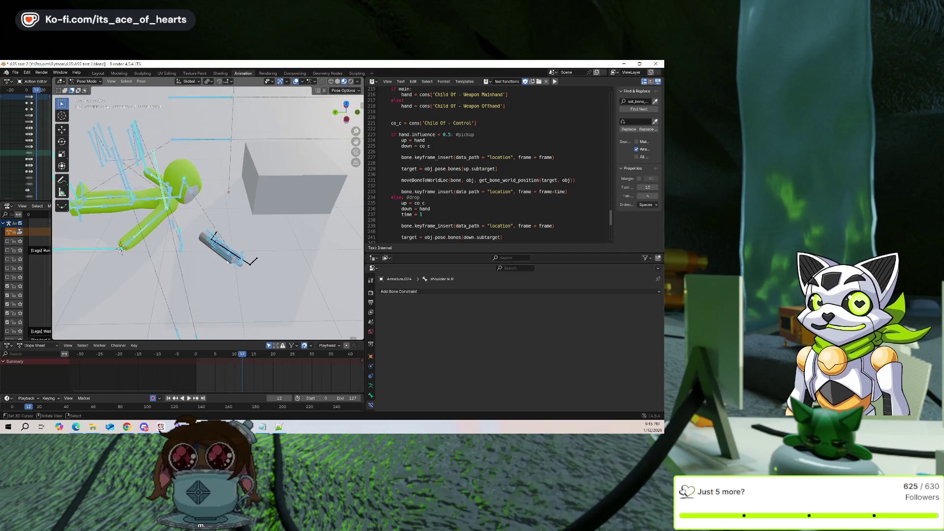
pyautogui.click(217, 244)
pyautogui.press('g')
pyautogui.press('y')
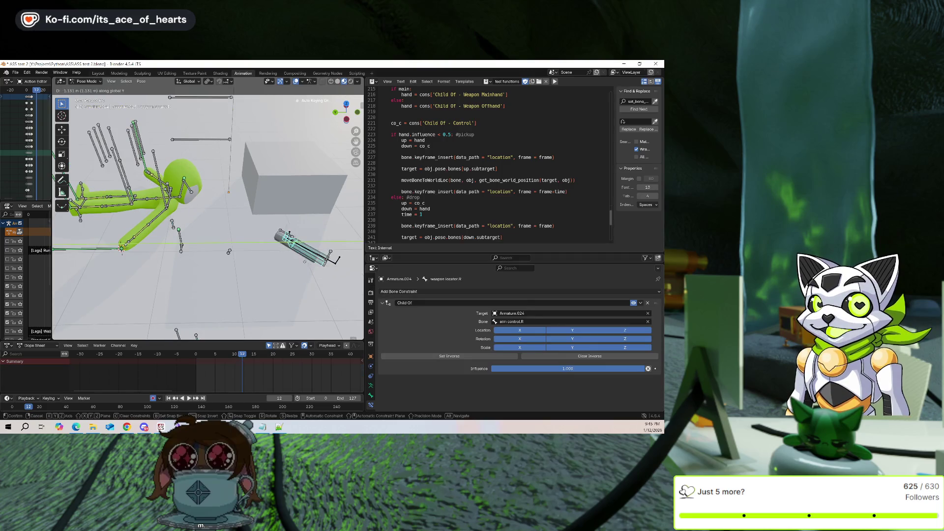
pyautogui.click(258, 254)
pyautogui.click(229, 252)
pyautogui.click(457, 292)
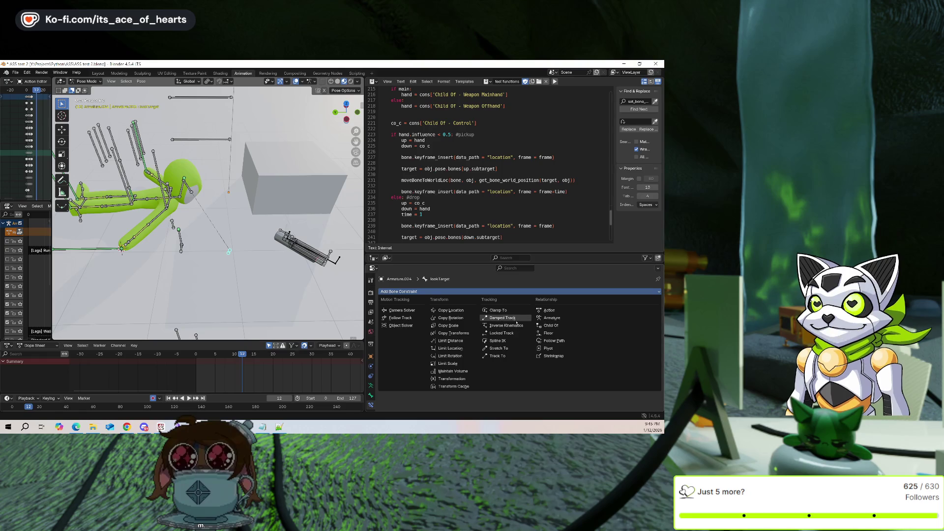
# Add a Child Of constraint on lookTarget targeting Armature.024's weapon rotator.R, then set and clear its inverse
pyautogui.click(555, 327)
pyautogui.click(649, 313)
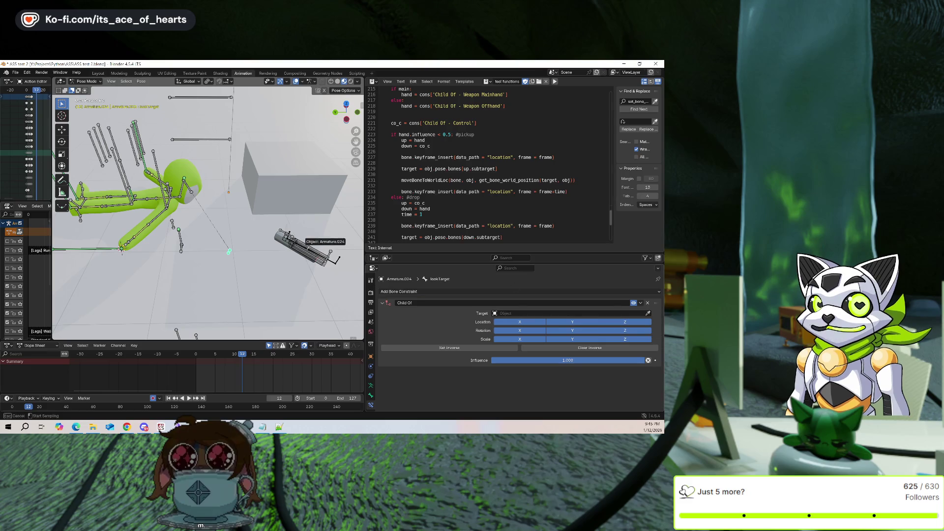
pyautogui.click(289, 233)
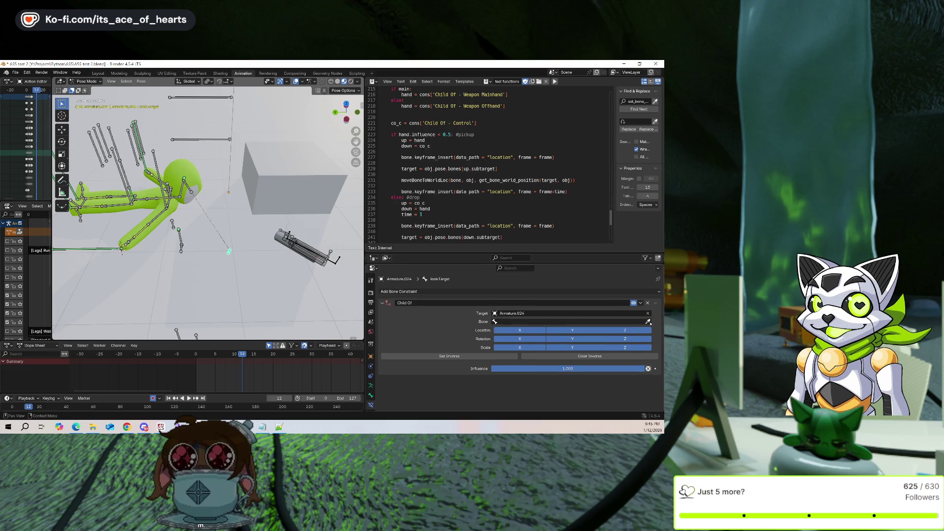
pyautogui.click(308, 249)
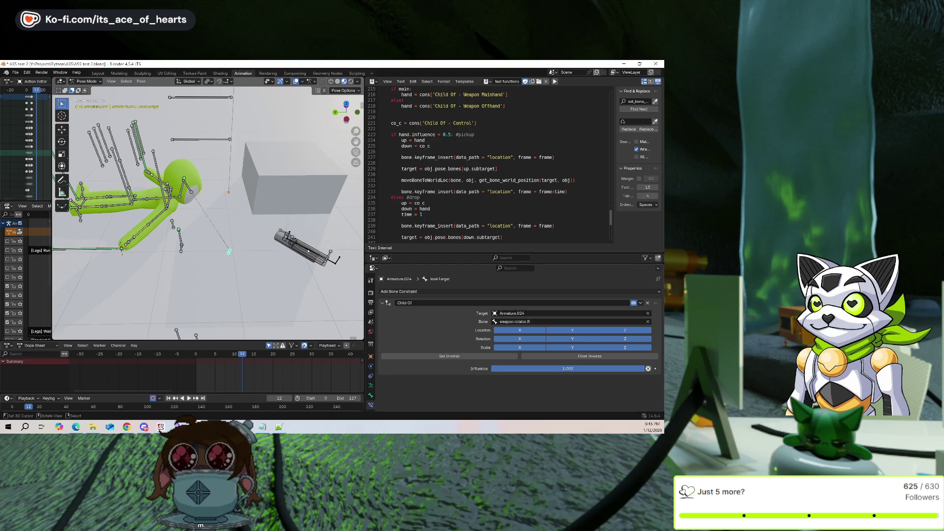
pyautogui.click(492, 356)
pyautogui.click(563, 357)
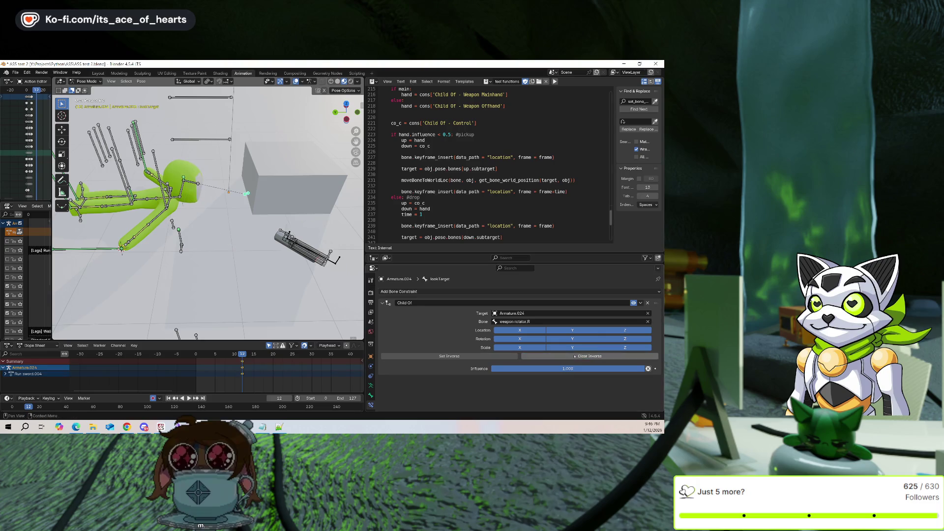
# Snap the lookTarget bone to the 3D cursor, keeping its offset
pyautogui.hotkey('shift', 's')
pyautogui.click(285, 254)
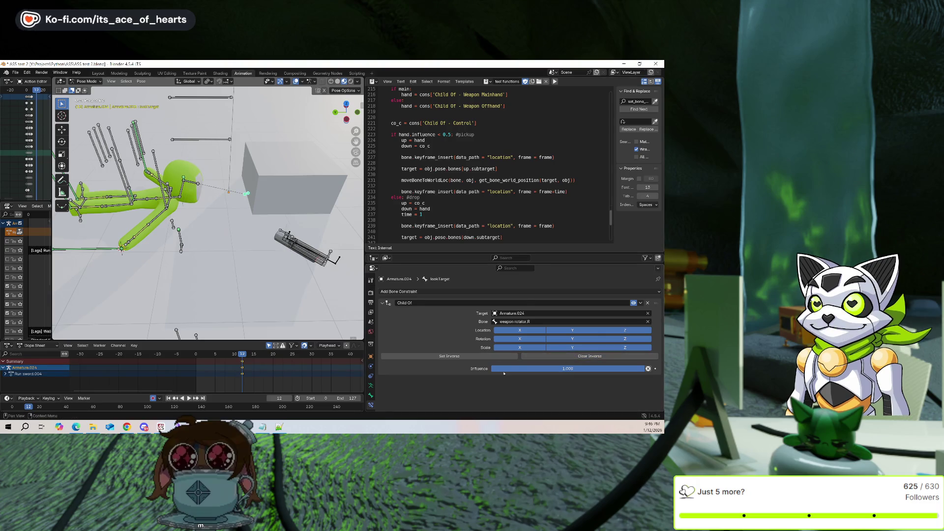
pyautogui.hotkey('shift', 's')
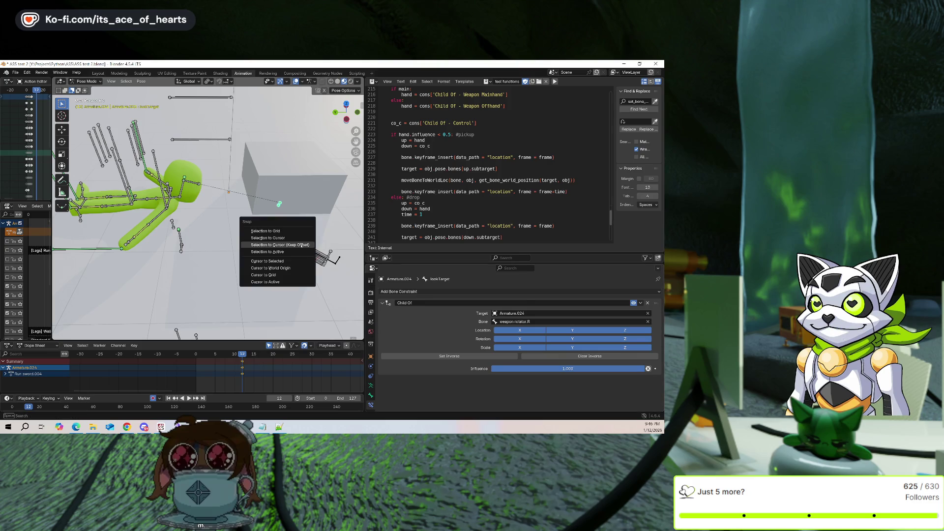
# Place the weapon locator.R bone on the sword and keyframe it at frame 0
pyautogui.click(256, 268)
pyautogui.moveTo(256, 271); pyautogui.dragTo(268, 266, button='middle')
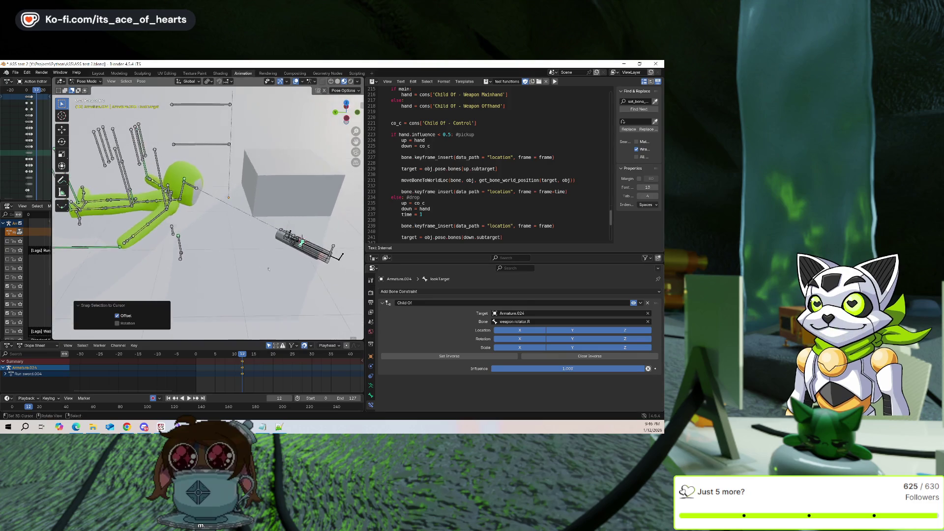
pyautogui.click(301, 245)
pyautogui.hotkey('shift', 'Left')
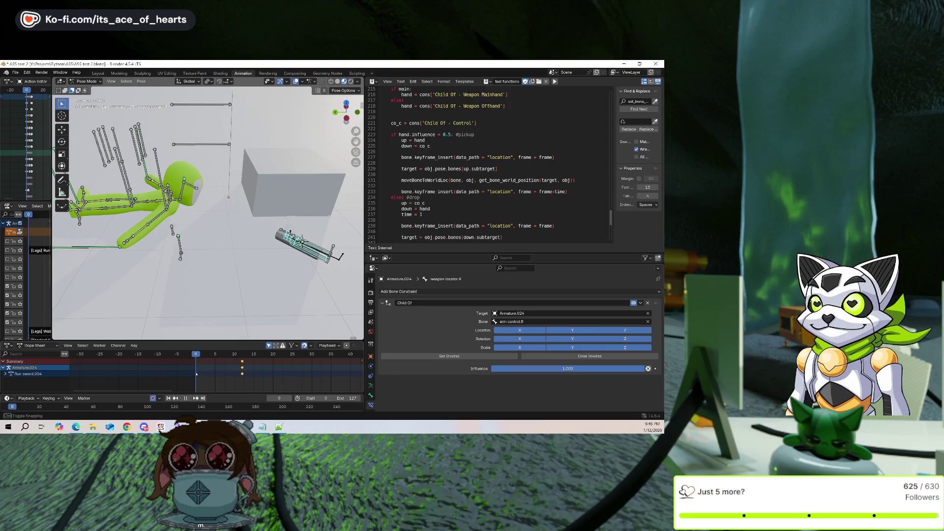
pyautogui.press('g')
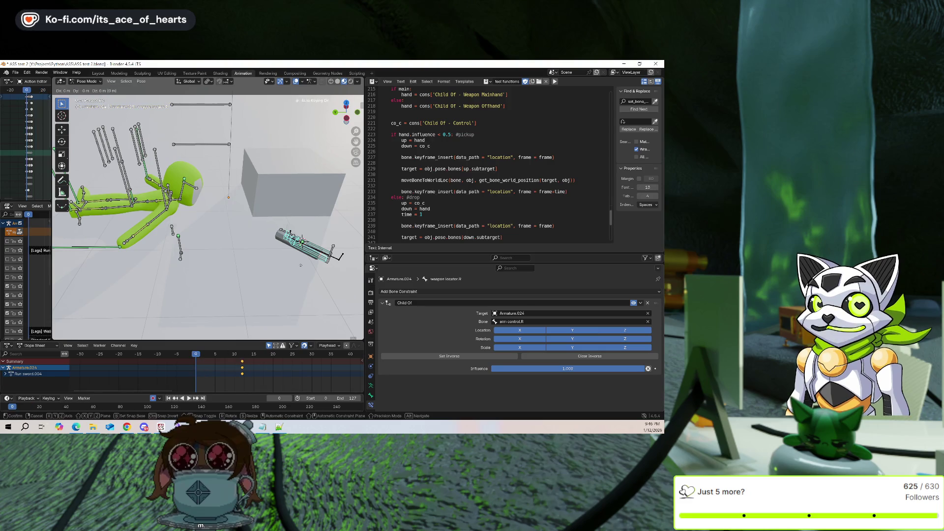
pyautogui.click(301, 267)
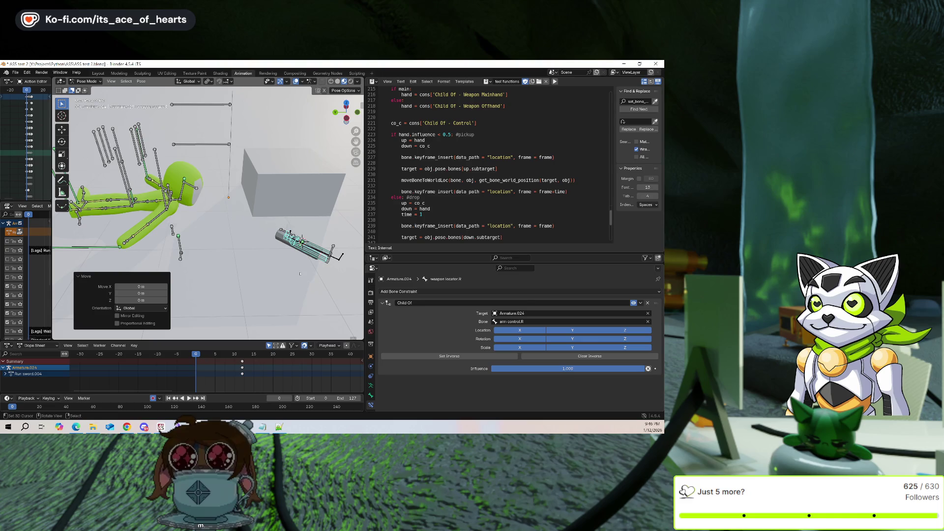
pyautogui.press('i')
# At frame 12, slide the sword bone along the Y axis
pyautogui.press('Up')
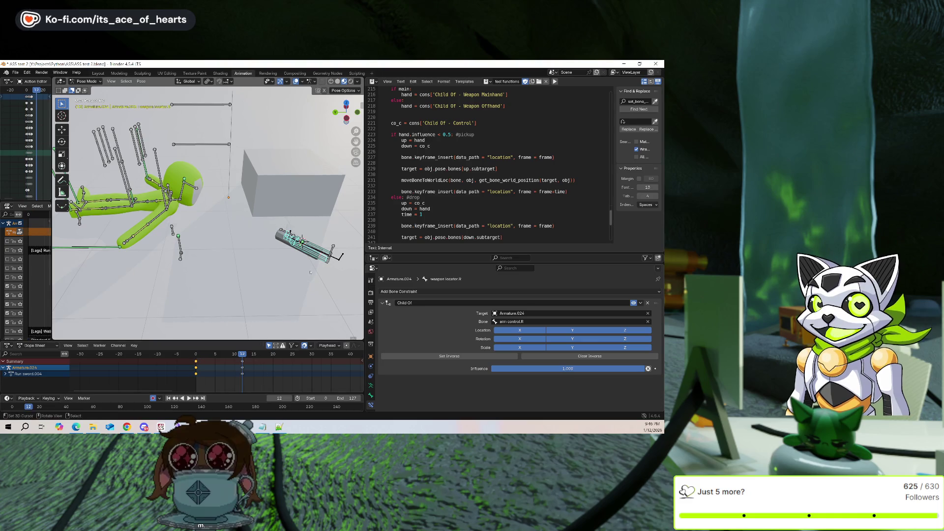
pyautogui.press('g')
pyautogui.press('y')
pyautogui.click(232, 350)
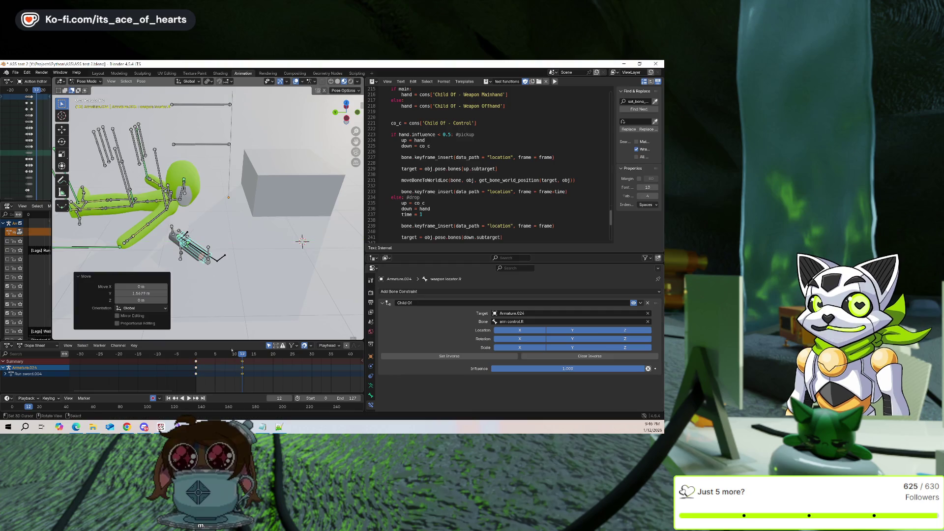
# Rotate the sword bone about Z by 49° at frame 0 and 65° at frame 12
pyautogui.press('Down')
pyautogui.press('r')
pyautogui.press('z')
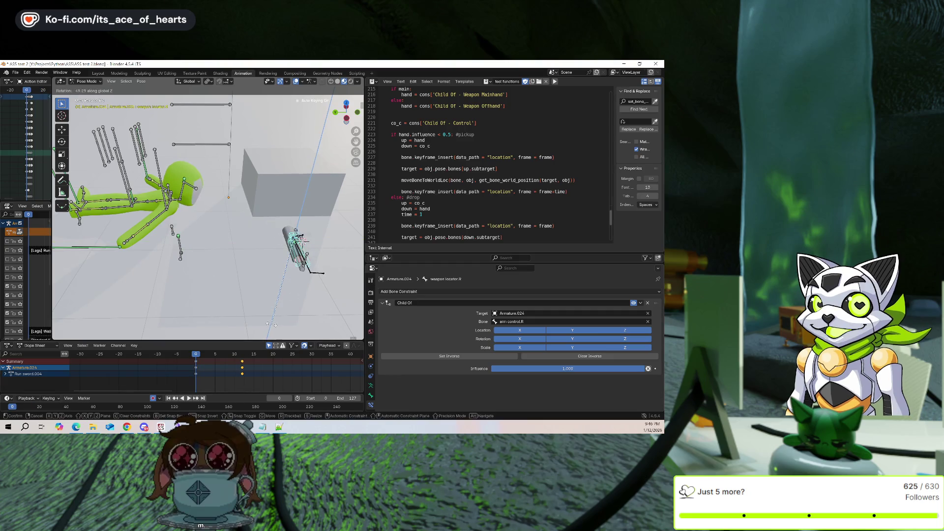
pyautogui.click(271, 325)
pyautogui.press('Up')
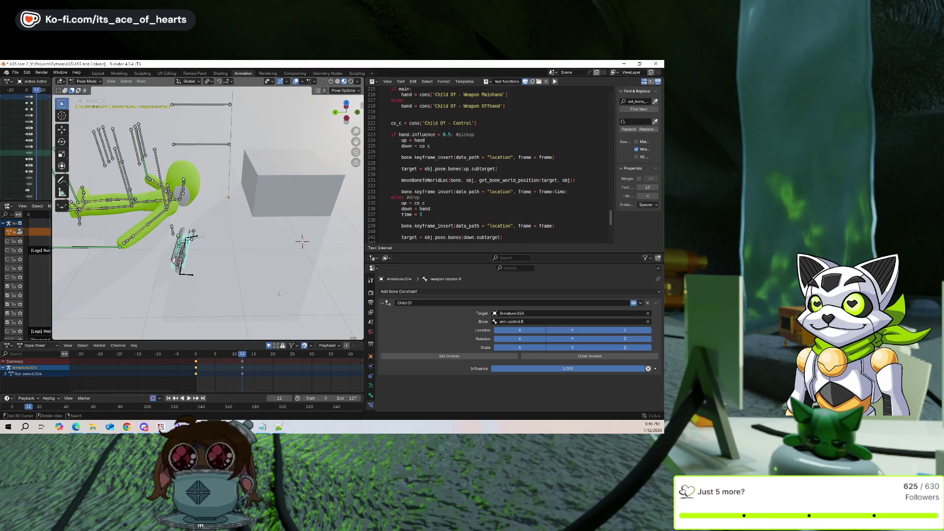
pyautogui.press('r')
pyautogui.press('z')
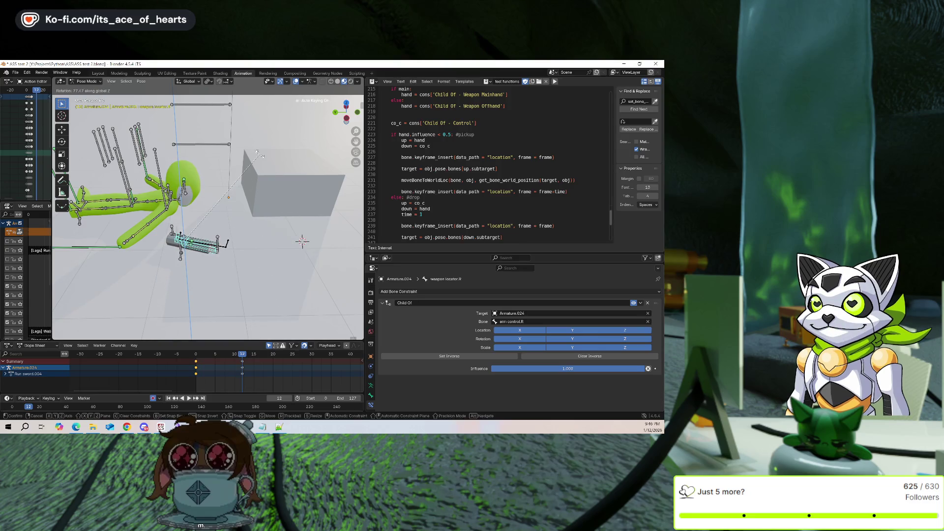
pyautogui.click(265, 167)
pyautogui.moveTo(265, 167); pyautogui.dragTo(273, 223, button='middle')
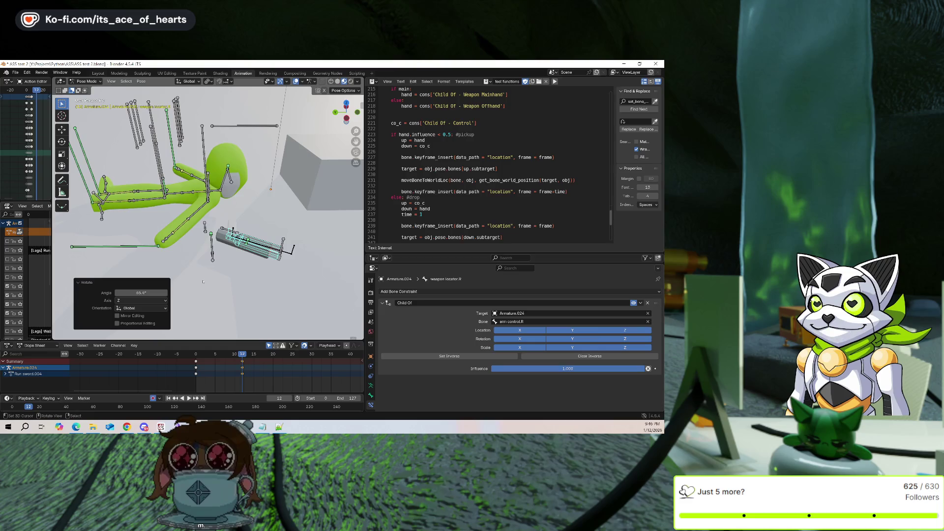
# Select all keyframes in the Dope Sheet and slide them from frame 12 to frame 10
pyautogui.press('a')
pyautogui.hotkey('shift', 'd')
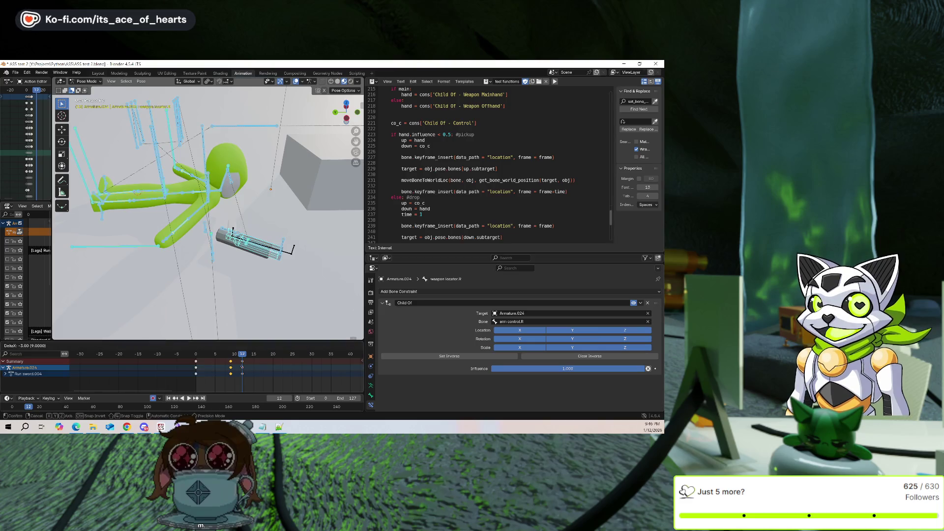
pyautogui.press('Escape')
pyautogui.press('g')
pyautogui.click(257, 377)
# Review the motion from frame 0 to 13, then select the right arm IK bone
pyautogui.click(266, 234)
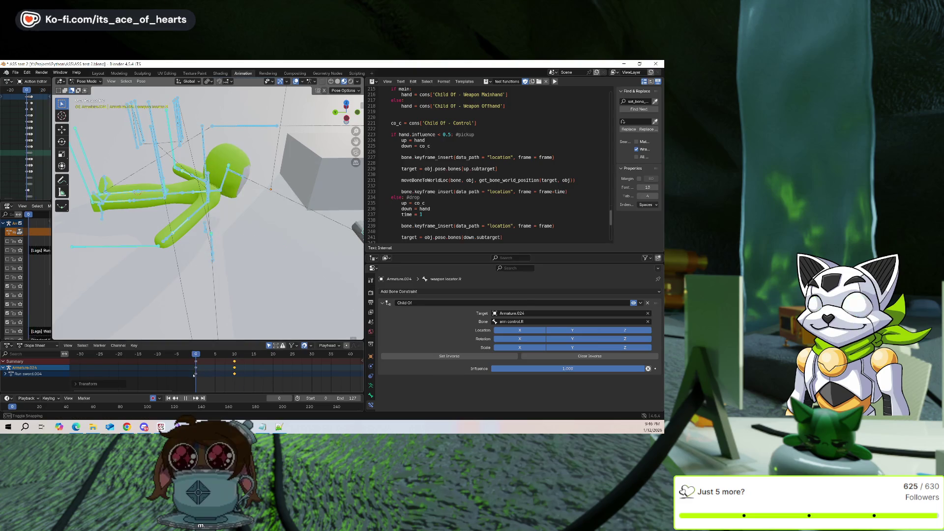
pyautogui.hotkey('shift', 'Left')
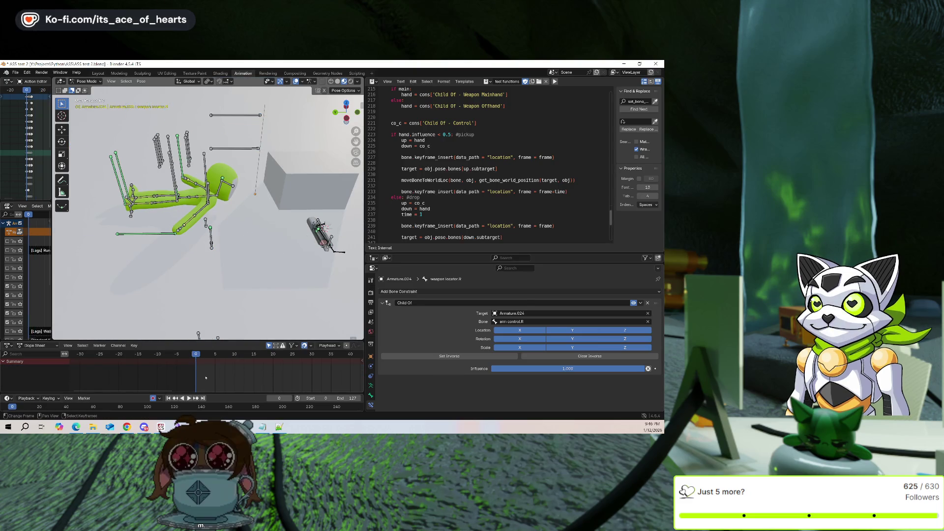
pyautogui.moveTo(205, 378)
pyautogui.mouseDown()
pyautogui.moveTo(247, 375)
pyautogui.moveTo(193, 375)
pyautogui.mouseUp()
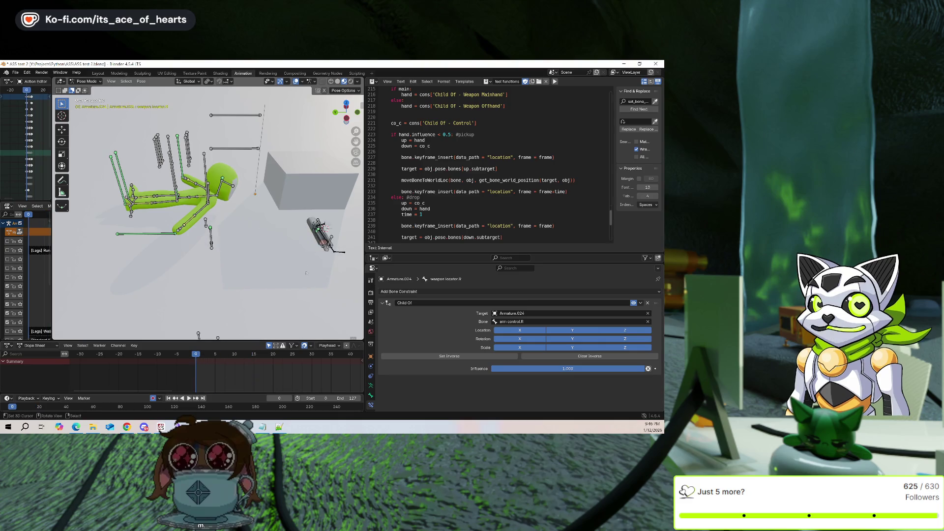
pyautogui.click(162, 234)
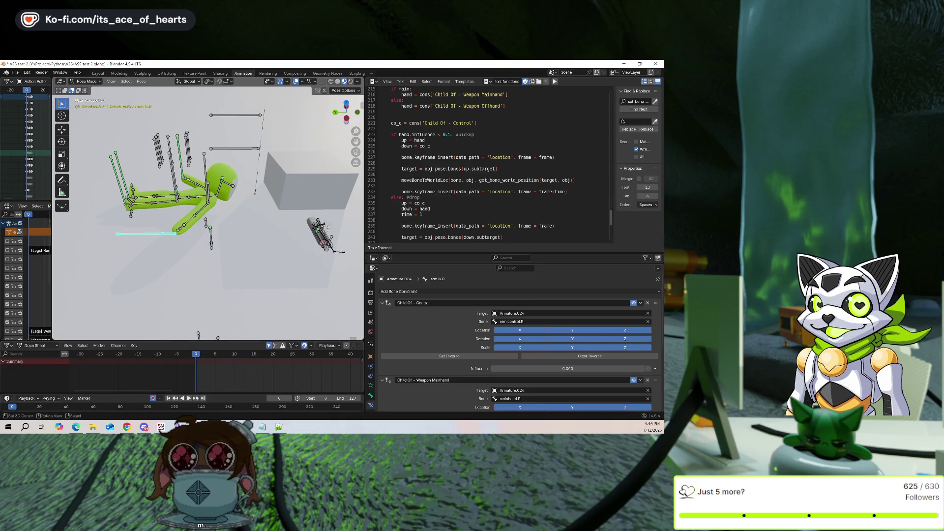
# Run the pickup script on arm_ik.R, preview frame 5, and clear the Weapon Mainhand constraint's inverse
pyautogui.hotkey('alt', 'p')
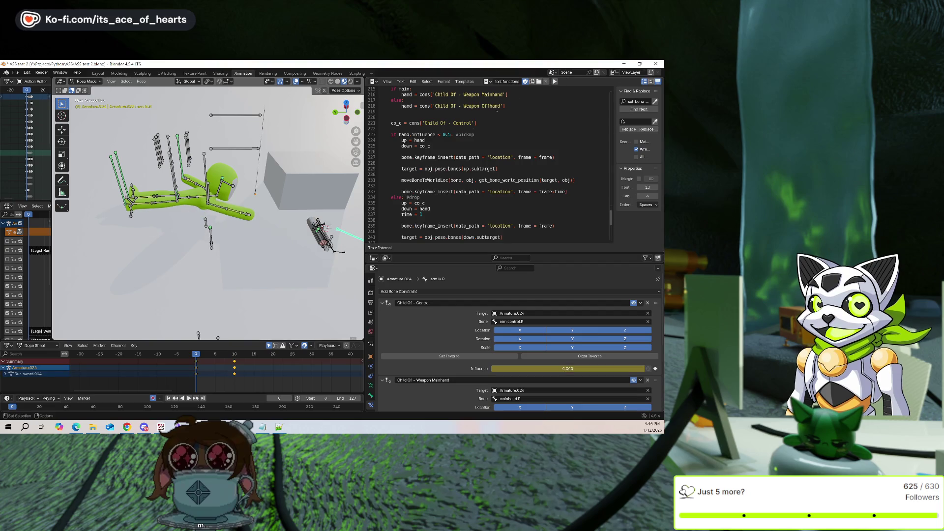
pyautogui.moveTo(231, 374)
pyautogui.mouseDown()
pyautogui.moveTo(216, 374)
pyautogui.moveTo(248, 376)
pyautogui.moveTo(234, 375)
pyautogui.mouseUp()
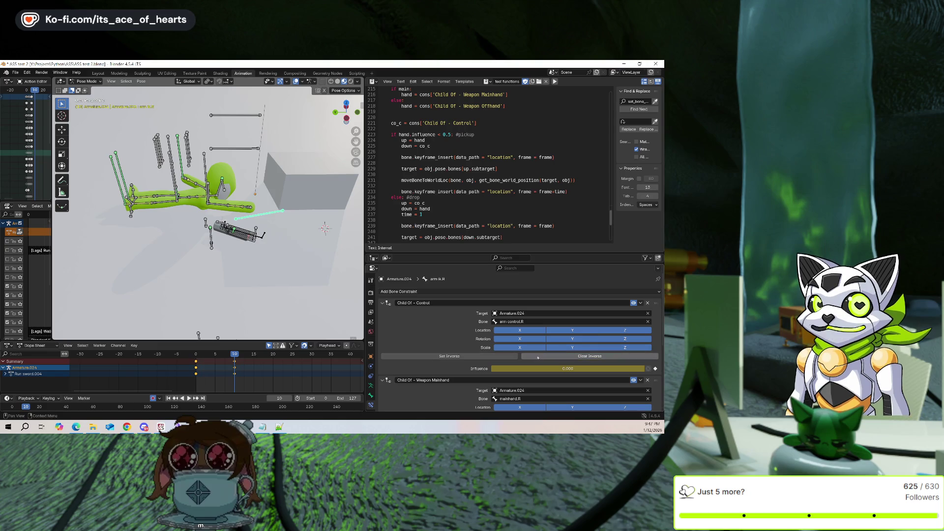
pyautogui.scroll(-3, 524, 371)
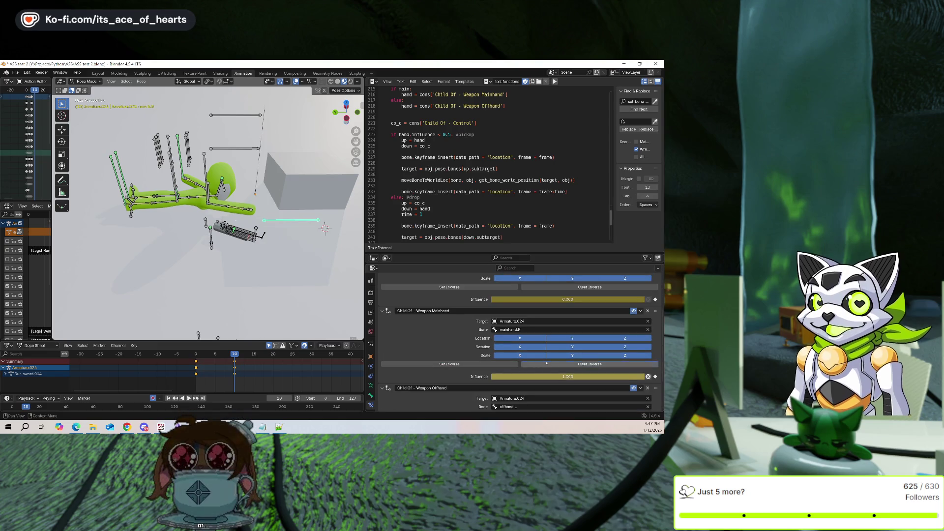
pyautogui.click(546, 364)
pyautogui.scroll(5, 270, 219)
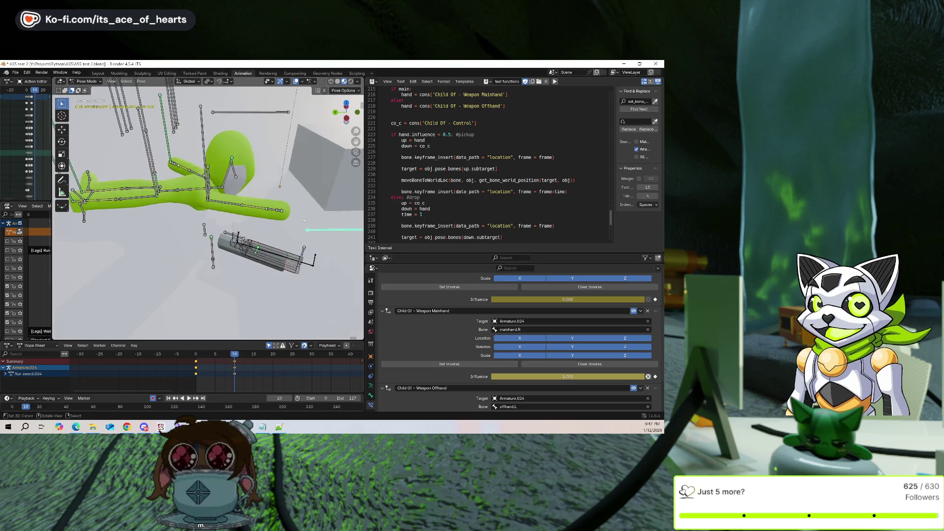
pyautogui.moveTo(260, 211); pyautogui.dragTo(270, 219, button='middle')
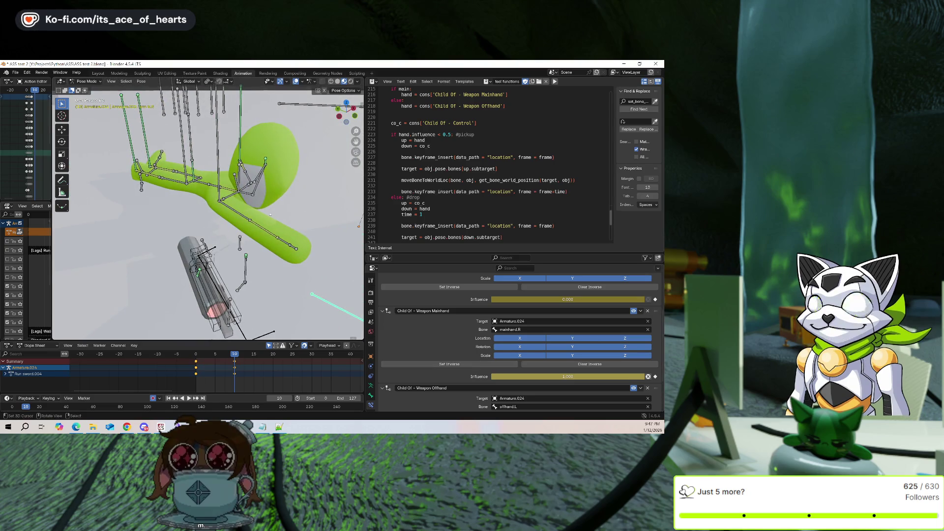
pyautogui.moveTo(270, 216); pyautogui.dragTo(279, 248, button='middle')
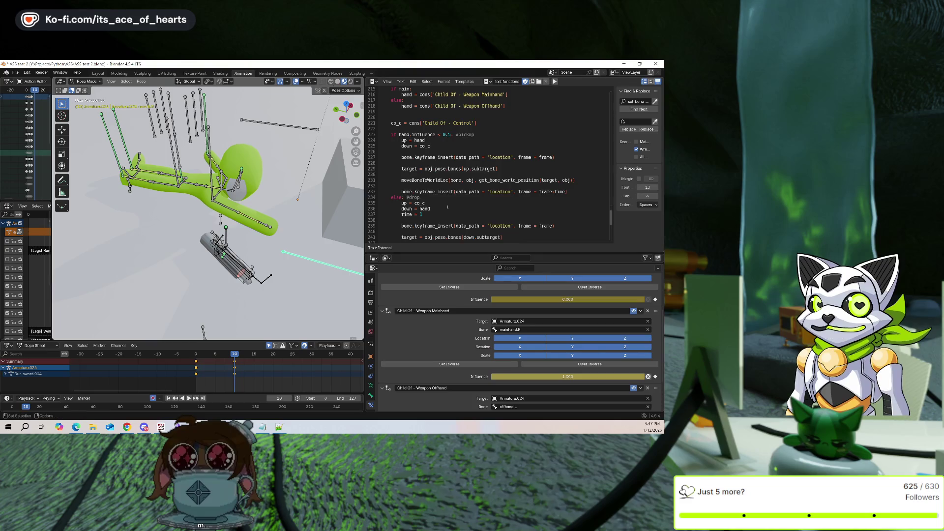
# Review the script, return to frame 0, and remove the rig's script-generated keyframes
pyautogui.scroll(-2, 454, 197)
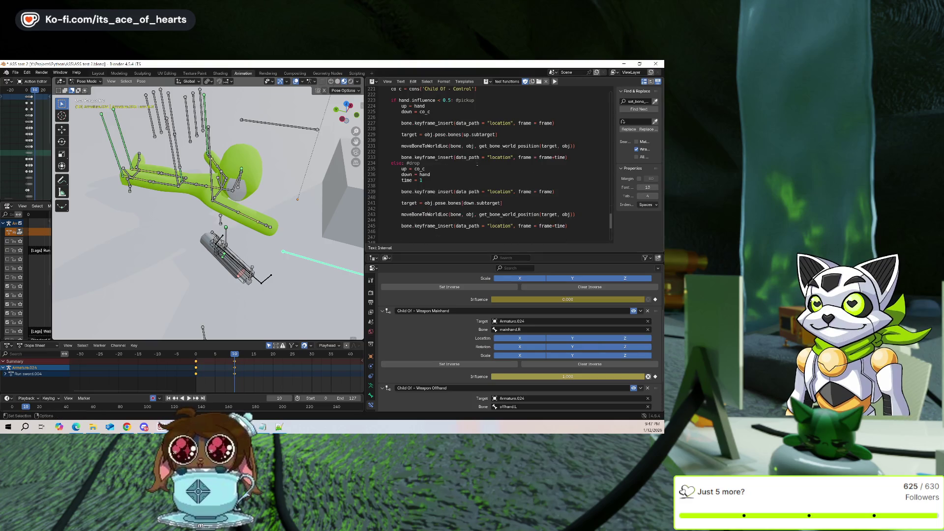
pyautogui.scroll(-1, 474, 168)
pyautogui.moveTo(234, 376)
pyautogui.mouseDown()
pyautogui.moveTo(224, 377)
pyautogui.moveTo(234, 376)
pyautogui.mouseUp()
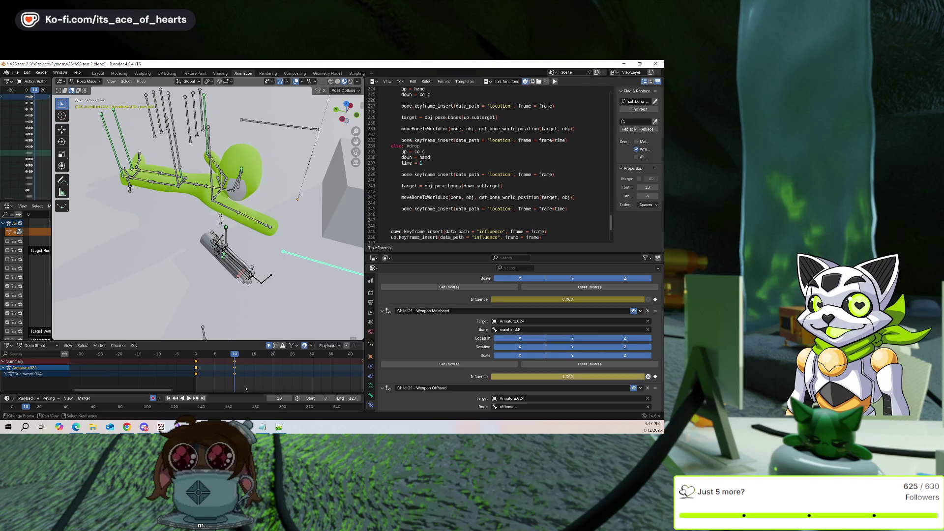
pyautogui.click(196, 377)
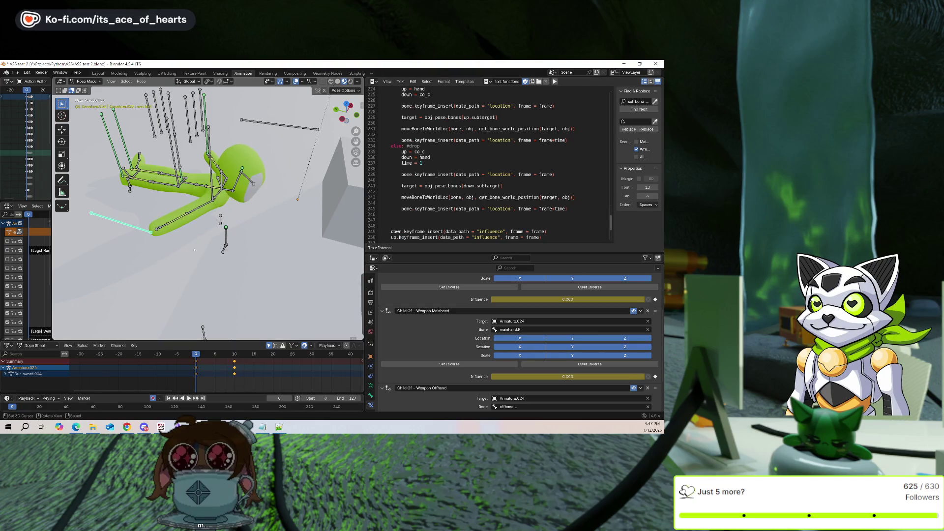
pyautogui.click(231, 372)
pyautogui.hotkey('ctrl', 'z')
pyautogui.moveTo(173, 210); pyautogui.dragTo(192, 197, button='middle')
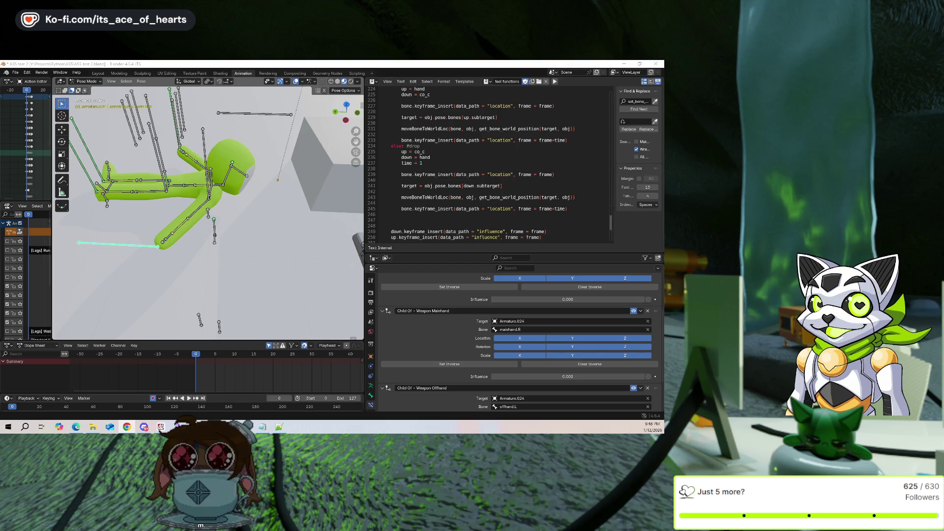
pyautogui.scroll(-2, 467, 403)
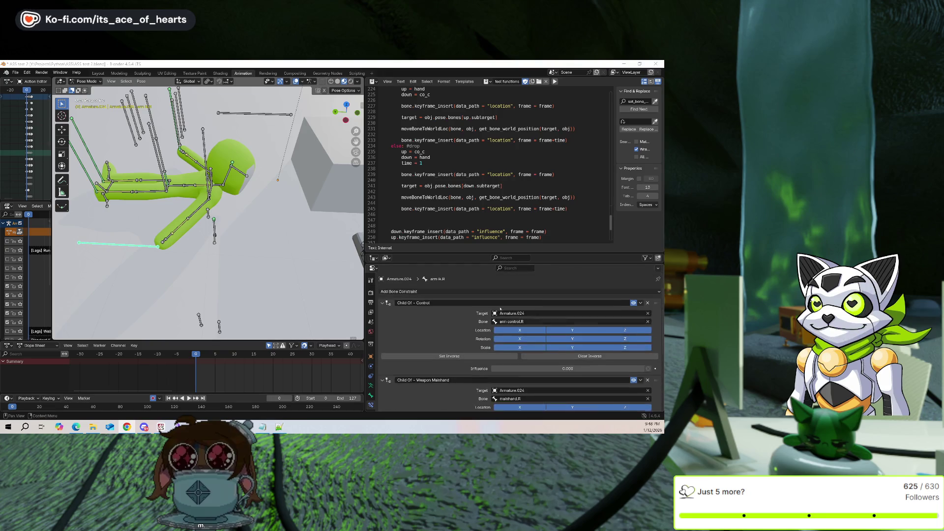
# Scroll the script to line 242 and begin a bpy.context call above moveBoneToWorldLoc
pyautogui.scroll(-2, 470, 371)
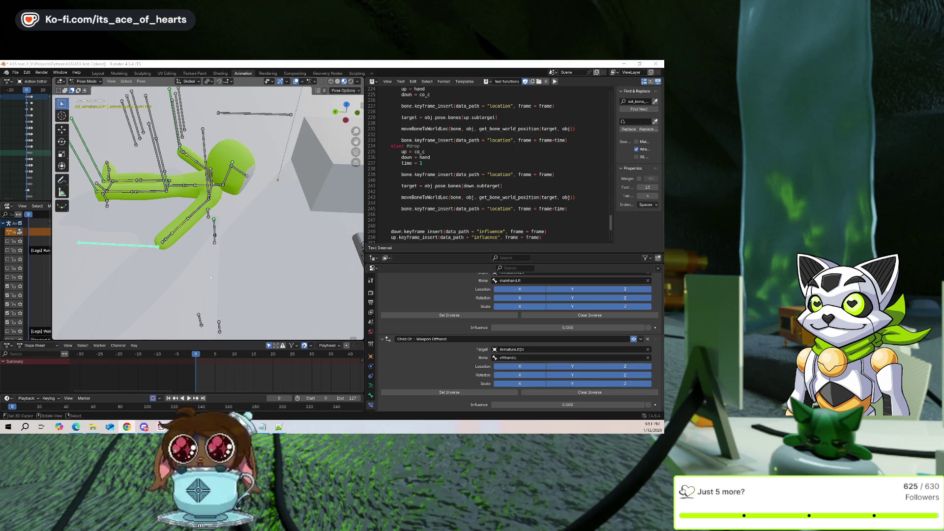
pyautogui.scroll(-1, 551, 175)
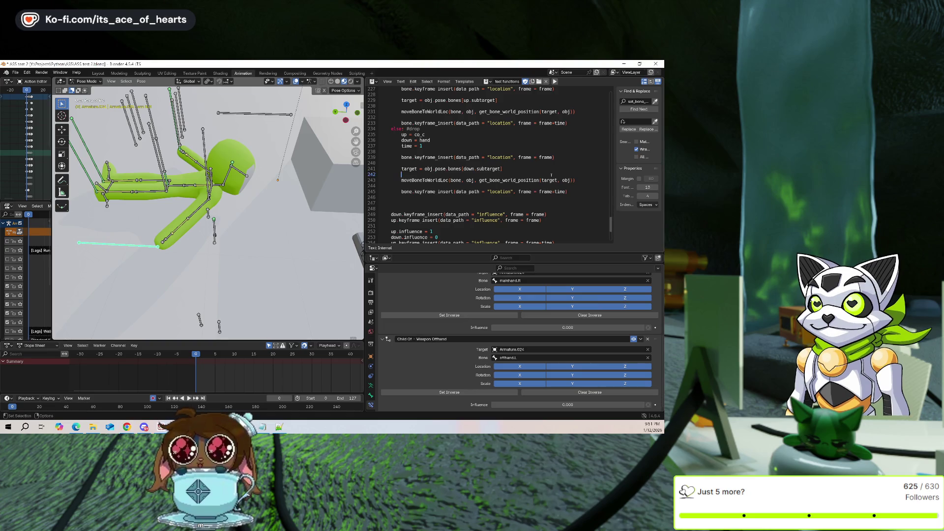
pyautogui.write('boy.conpt')
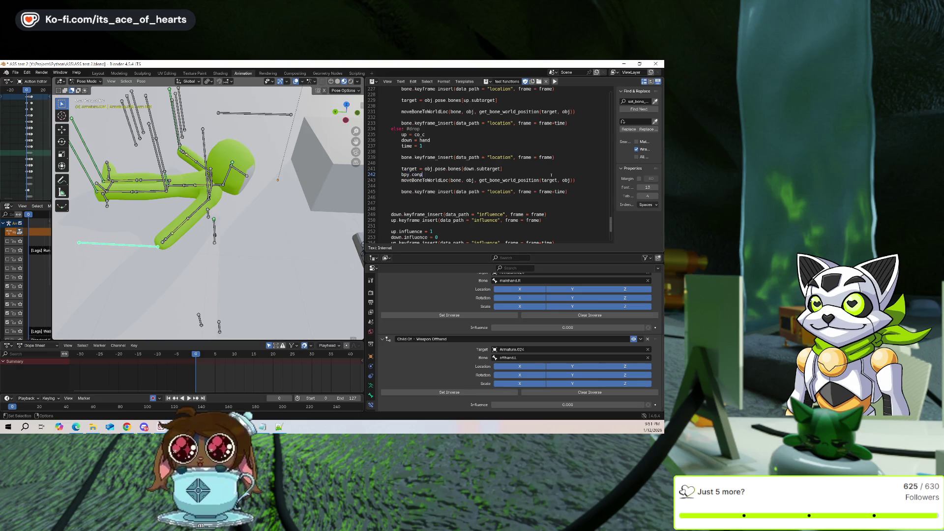
pyautogui.write('te')
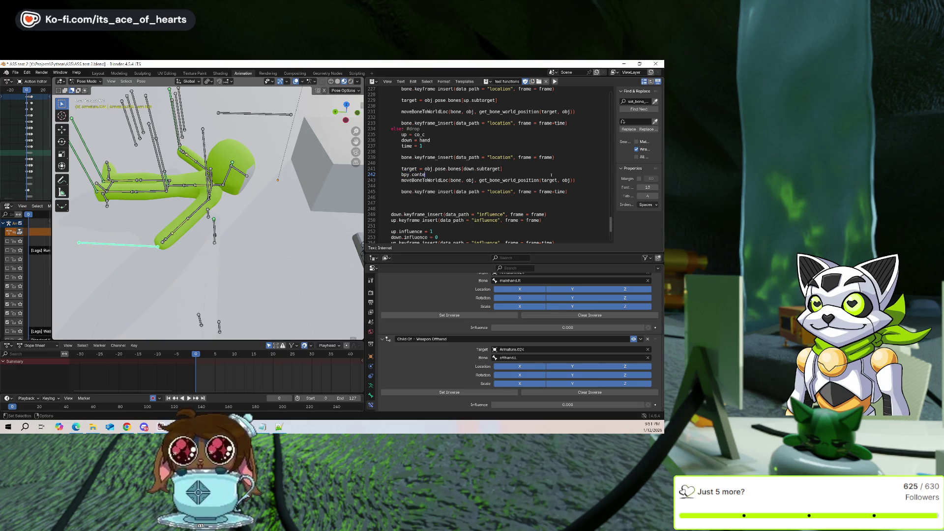
pyautogui.write('xtene')
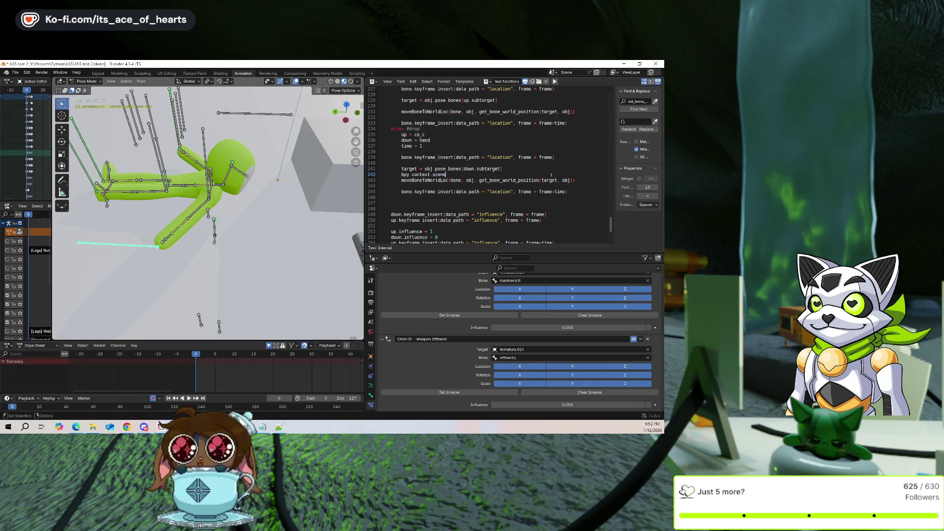
pyautogui.write('(')
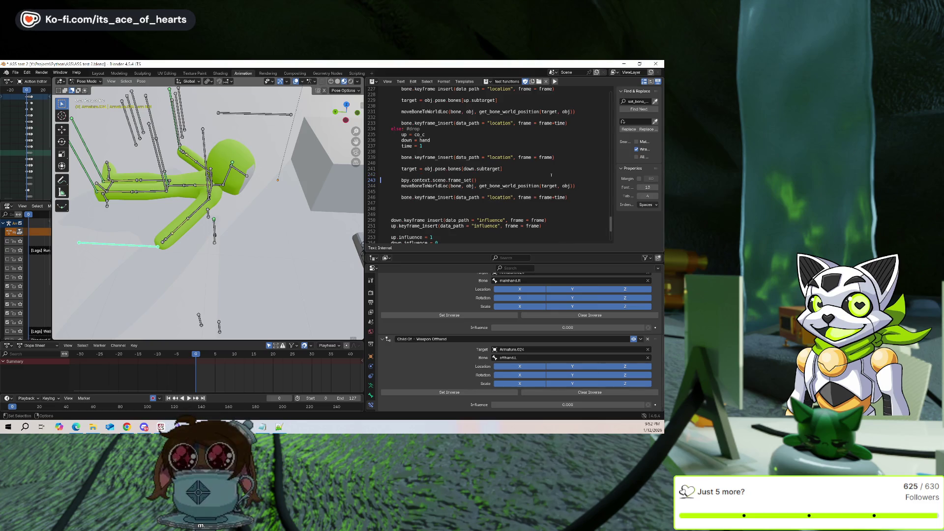
# Make the earlier frame_set call jump to frame+time before the bone is moved
pyautogui.press('End')
pyautogui.press('Return')
pyautogui.press('Up')
pyautogui.press('Home')
pyautogui.press('Return')
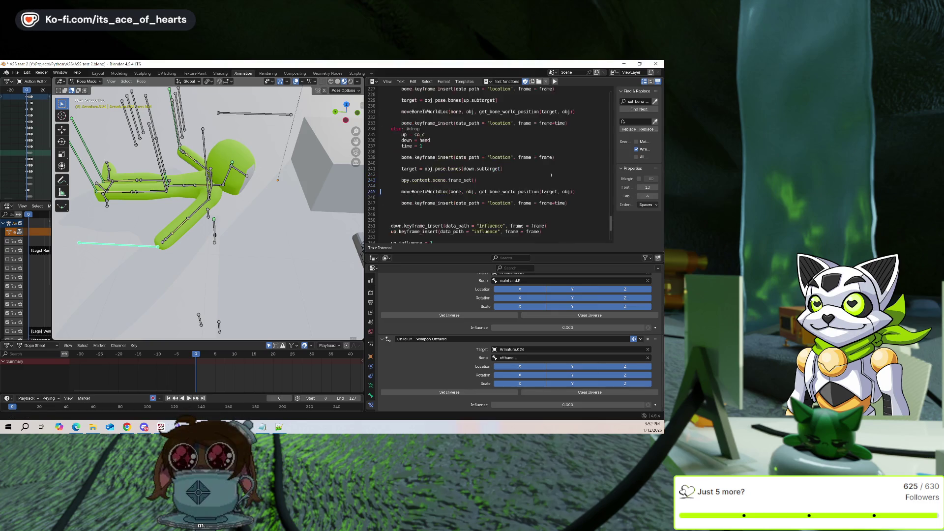
pyautogui.press('Up')
pyautogui.press('End')
pyautogui.press('Down')
pyautogui.press('Down')
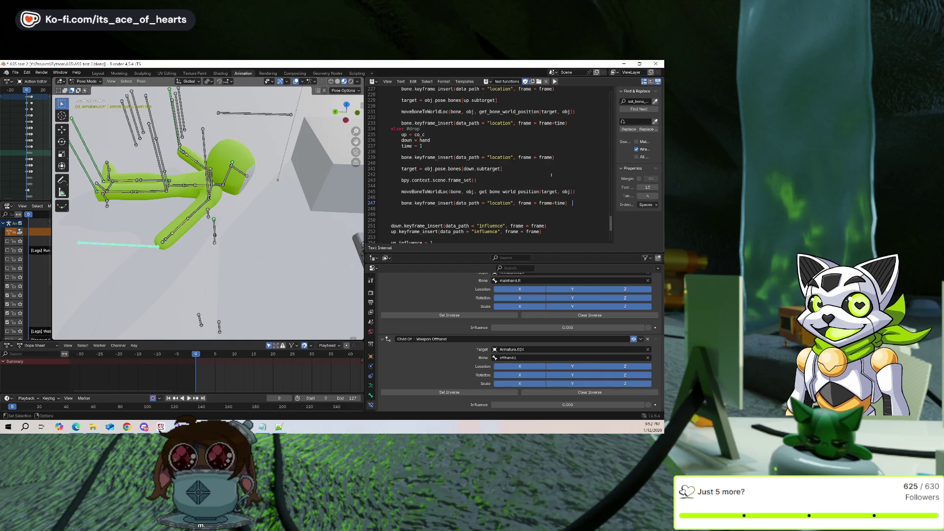
pyautogui.press('Left')
pyautogui.hotkey('ctrl', 'shift', 'Left')
pyautogui.hotkey('ctrl', 'shift', 'Left')
pyautogui.hotkey('ctrl', 'shift', 'Left')
pyautogui.press('Home')
pyautogui.hotkey('ctrl', 'v')
# Add bpy.context.scene.frame_set(frame) after the keyframe insert and save the file
pyautogui.press('Down')
pyautogui.write('bpy.context.scene.frame_set(frame)')
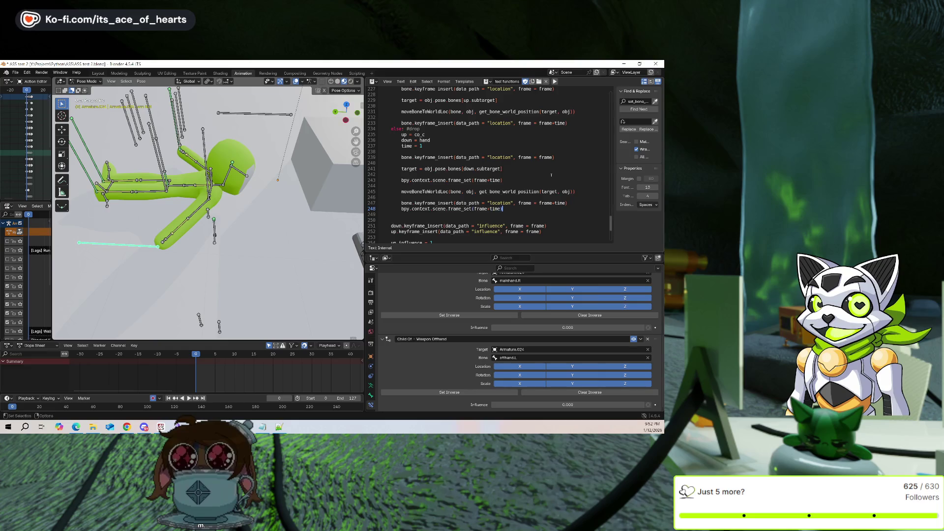
pyautogui.press('Return')
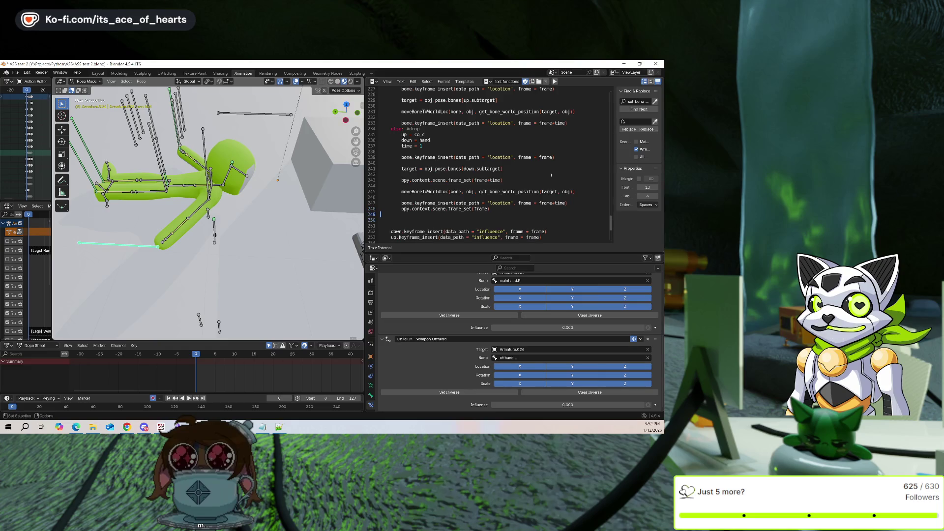
pyautogui.press('Up')
pyautogui.press('Up')
pyautogui.press('Return')
pyautogui.press('Up')
pyautogui.hotkey('ctrl', 's')
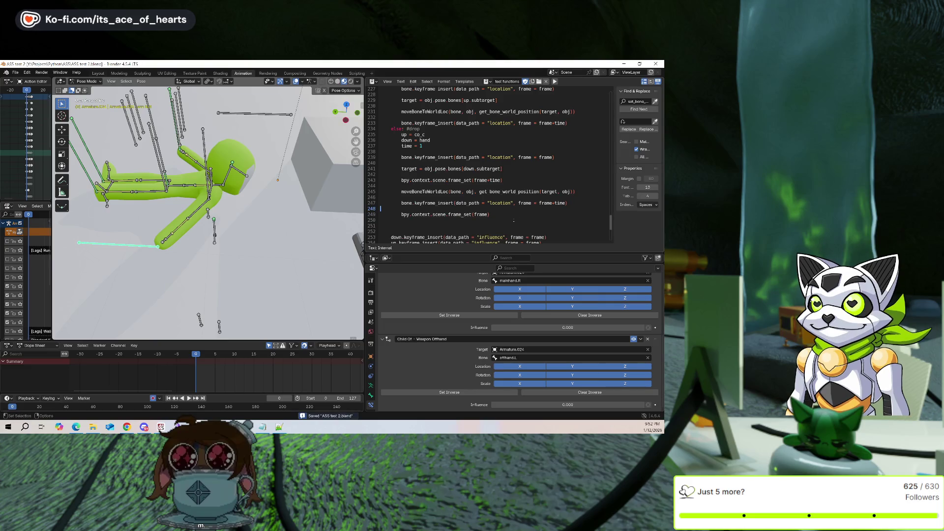
pyautogui.moveTo(245, 379); pyautogui.dragTo(196, 379)
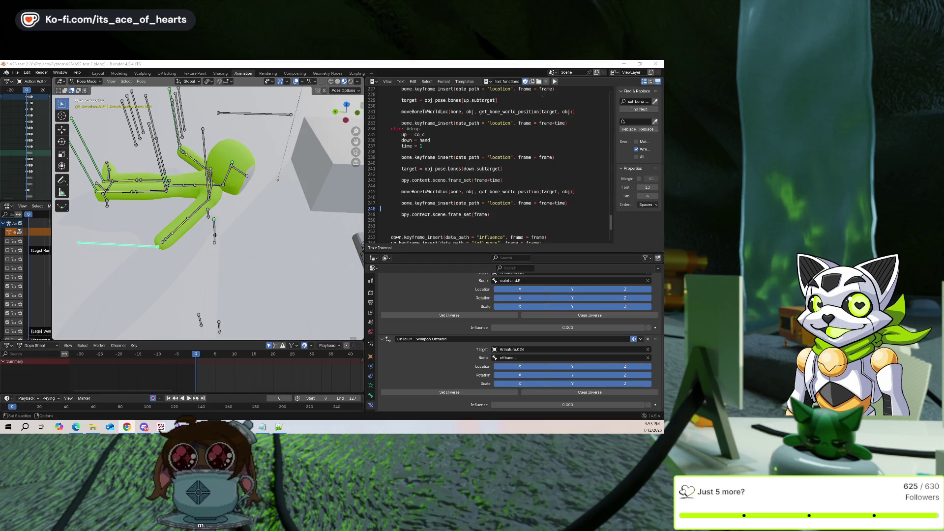
pyautogui.scroll(-7, 483, 182)
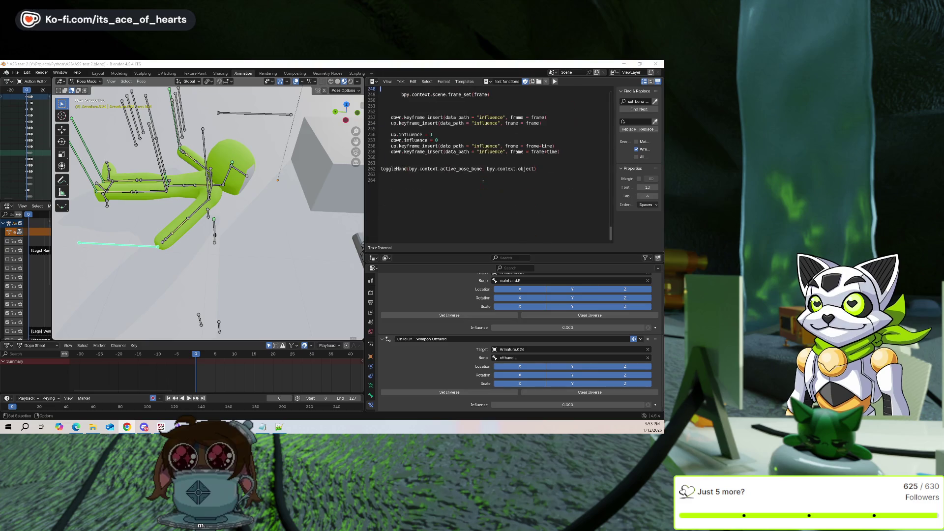
pyautogui.scroll(1, 483, 181)
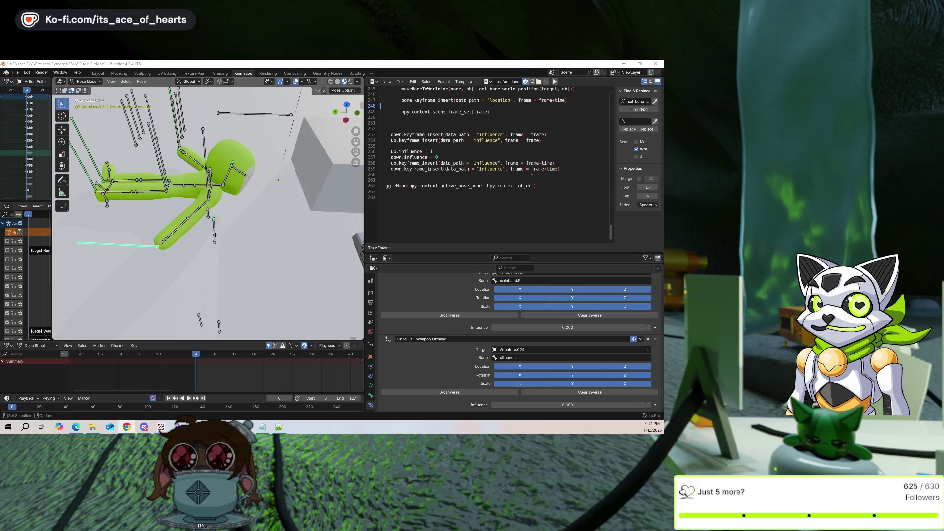
pyautogui.scroll(16, 503, 172)
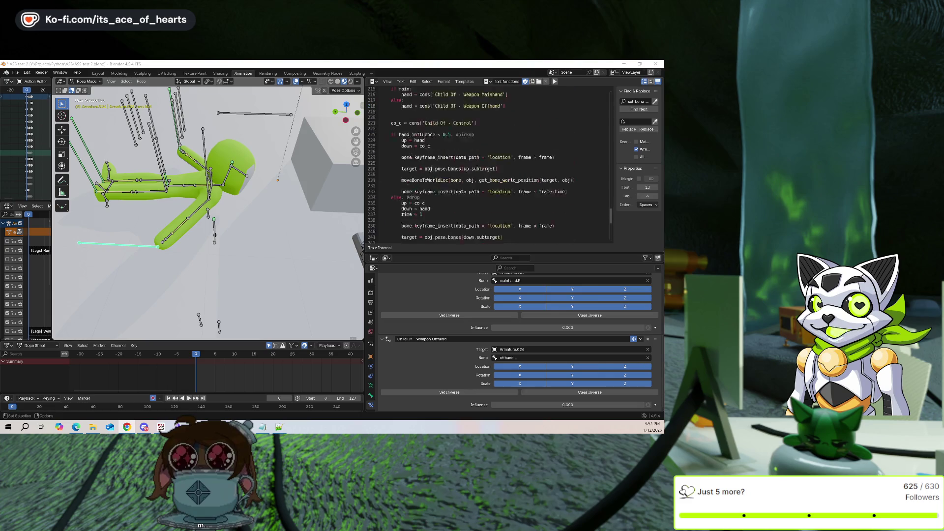
pyautogui.scroll(-2, 431, 175)
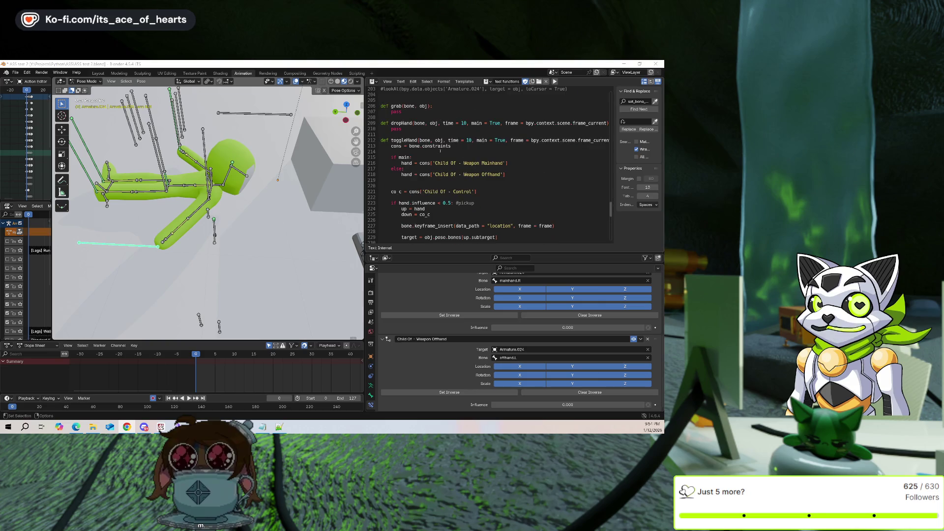
pyautogui.scroll(-8, 457, 167)
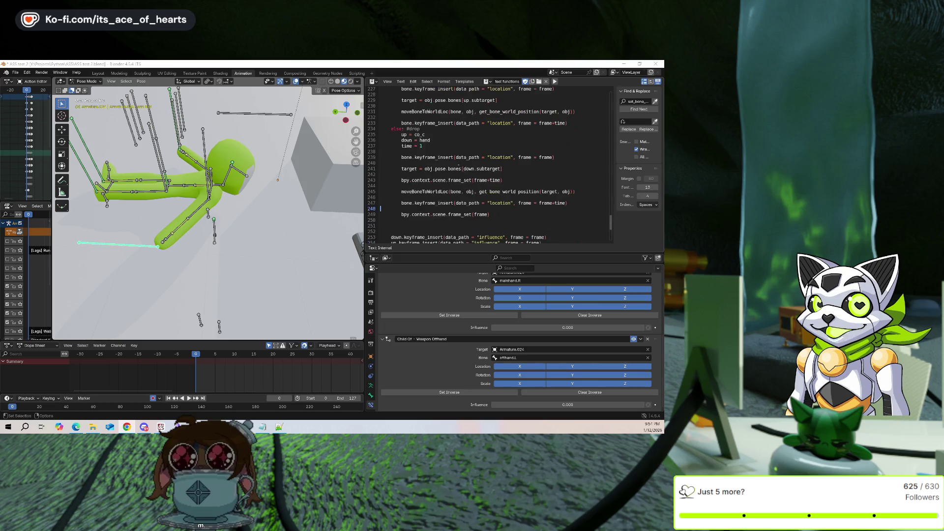
pyautogui.scroll(-2, 466, 140)
pyautogui.scroll(9, 446, 170)
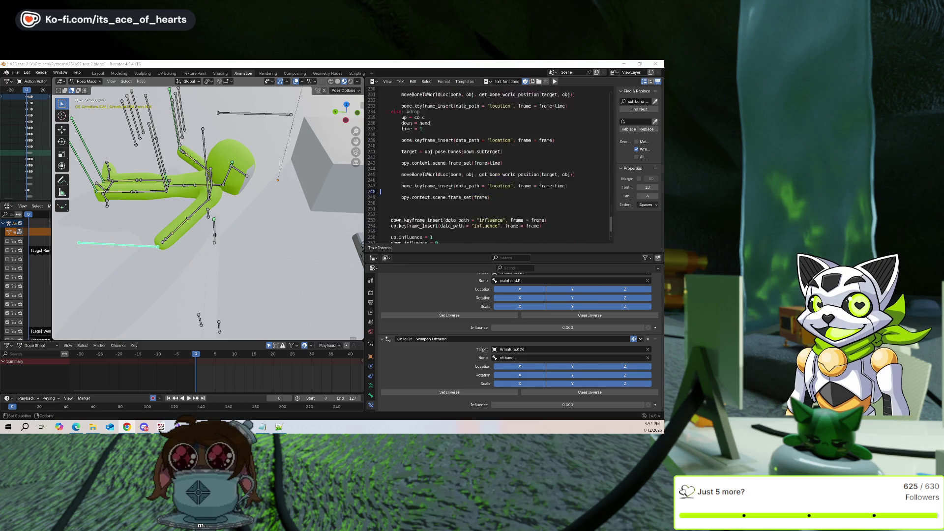
pyautogui.scroll(2, 425, 165)
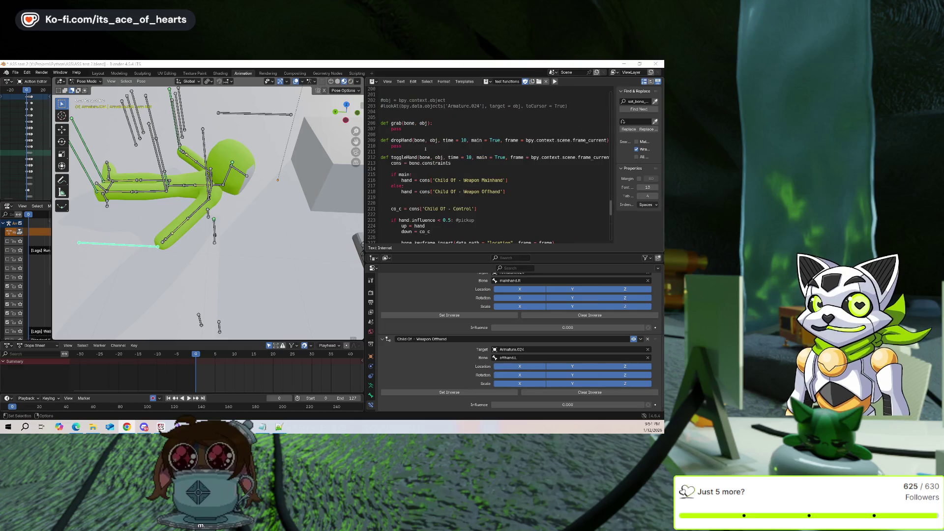
pyautogui.scroll(-13, 425, 165)
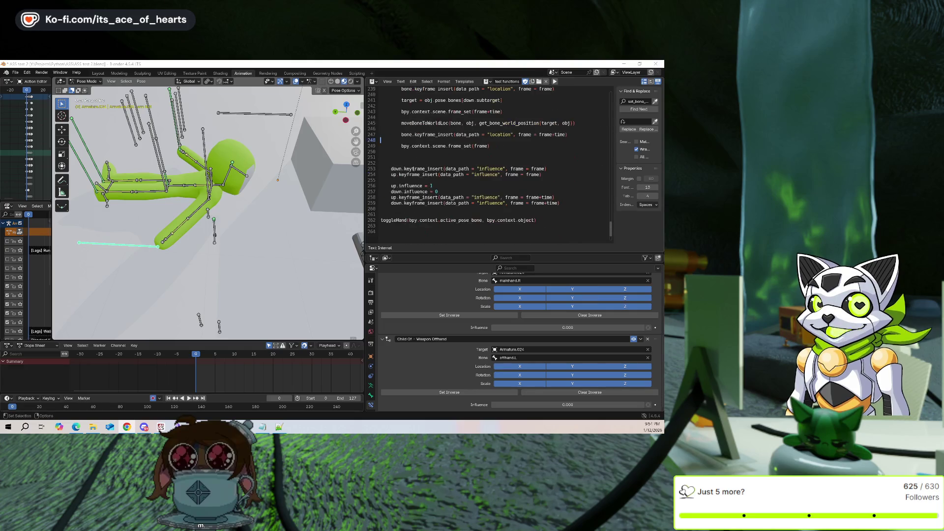
pyautogui.scroll(-2, 405, 222)
pyautogui.click(405, 223)
pyautogui.hotkey('alt', 'p')
pyautogui.moveTo(200, 370)
pyautogui.mouseDown()
pyautogui.moveTo(235, 376)
pyautogui.moveTo(197, 374)
pyautogui.mouseUp()
pyautogui.hotkey('ctrl', 'z')
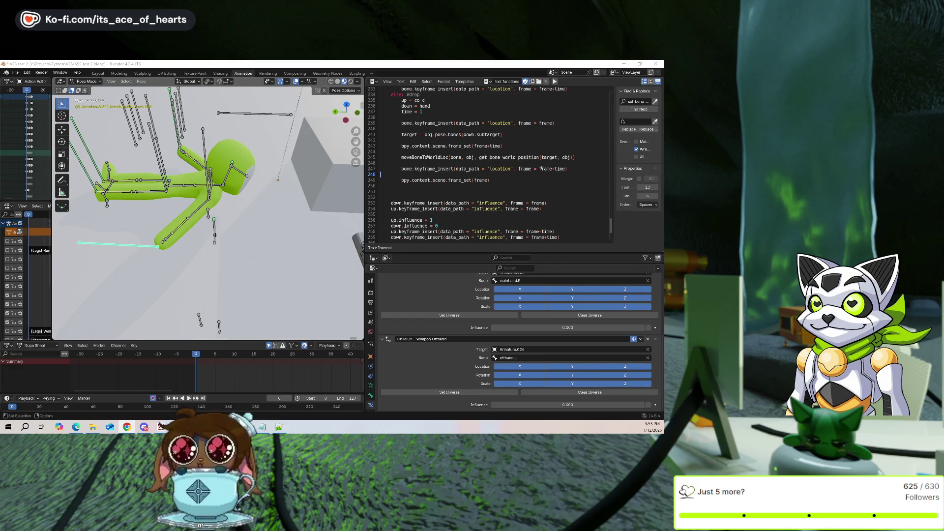
# Add a view_layer.update() line right after the first frame_set call
pyautogui.click(517, 141)
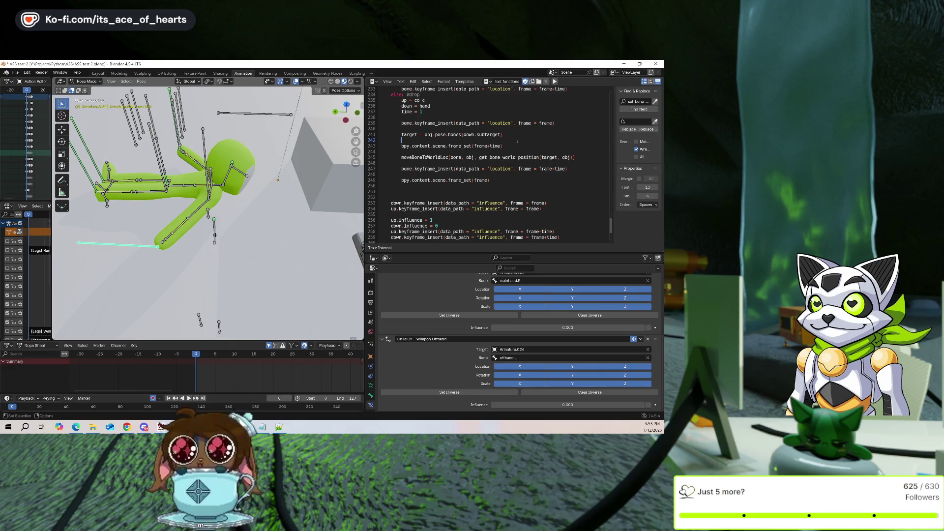
pyautogui.press('Return')
pyautogui.write('bpy')
pyautogui.write('.context.')
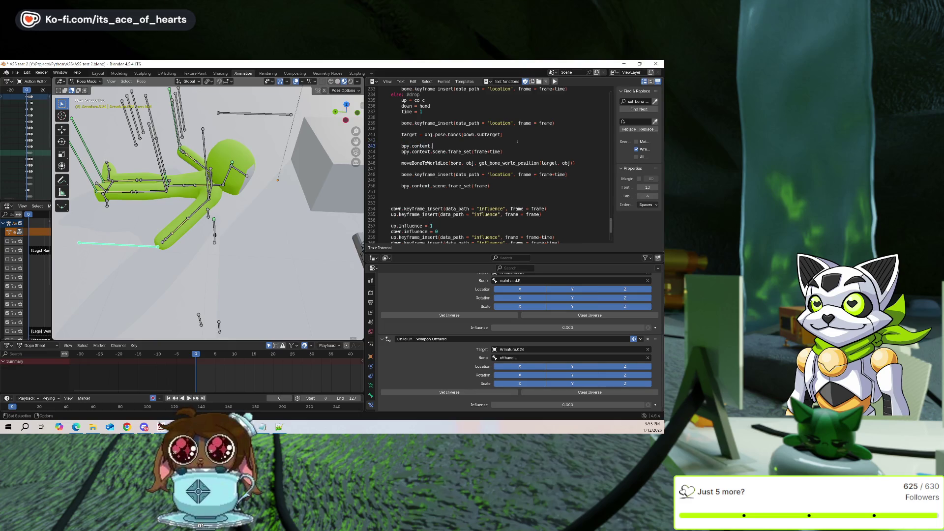
pyautogui.write('update')
pyautogui.hotkey('shift', 'Home')
pyautogui.hotkey('ctrl', 'x')
pyautogui.press('Down')
pyautogui.press('Down')
pyautogui.hotkey('ctrl', 'v')
pyautogui.press('Return')
# Paste the view layer update after frame_set(frame) and save the blend file
pyautogui.press('Down')
pyautogui.press('Down')
pyautogui.press('Down')
pyautogui.press('Home')
pyautogui.hotkey('ctrl', 'v')
pyautogui.hotkey('ctrl', 's')
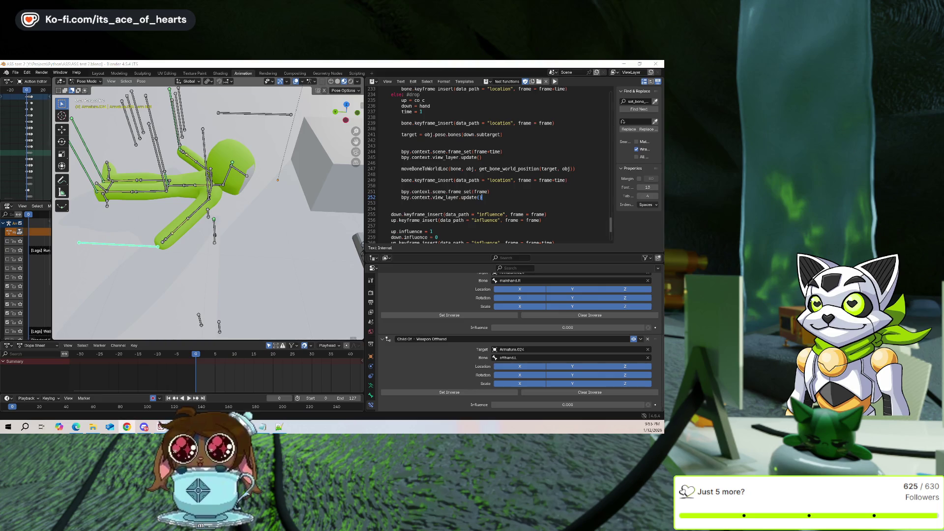
pyautogui.click(468, 187)
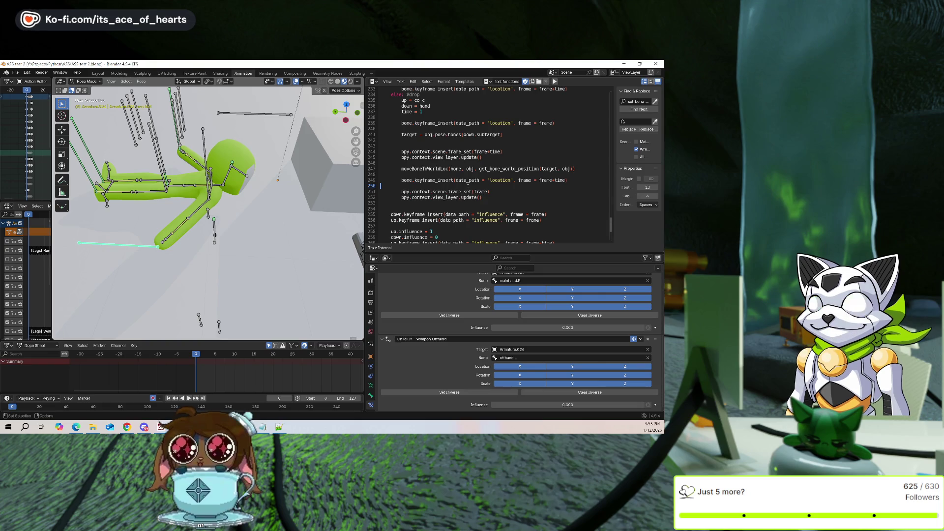
pyautogui.hotkey('alt', 'p')
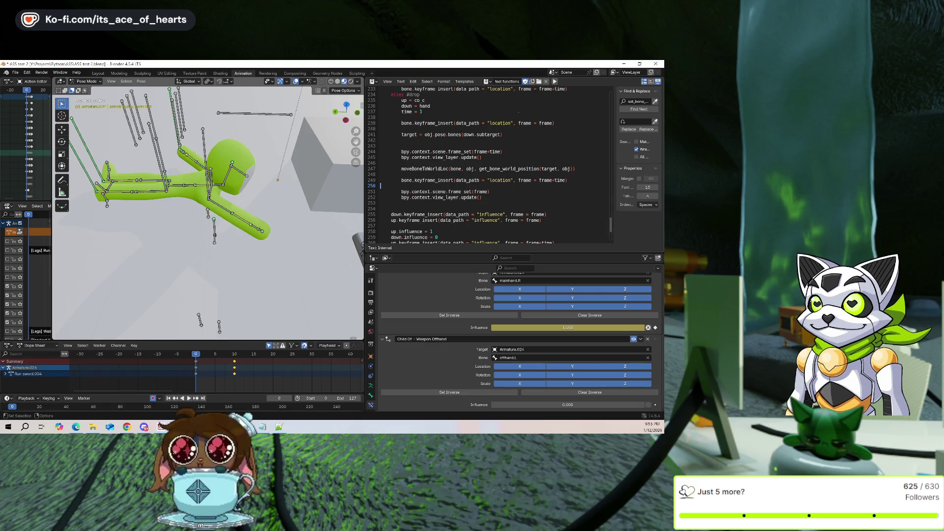
pyautogui.moveTo(231, 350)
pyautogui.mouseDown()
pyautogui.moveTo(222, 370)
pyautogui.moveTo(234, 370)
pyautogui.mouseUp()
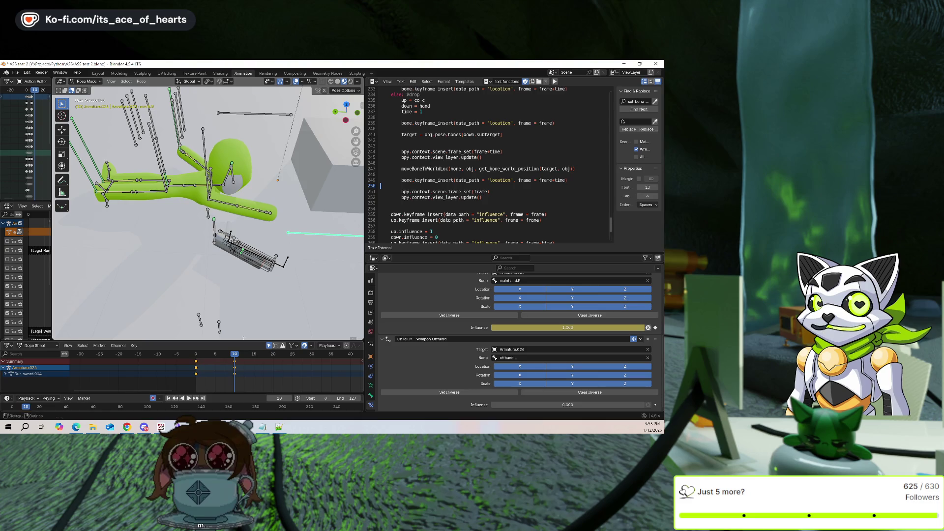
pyautogui.hotkey('ctrl', 'z')
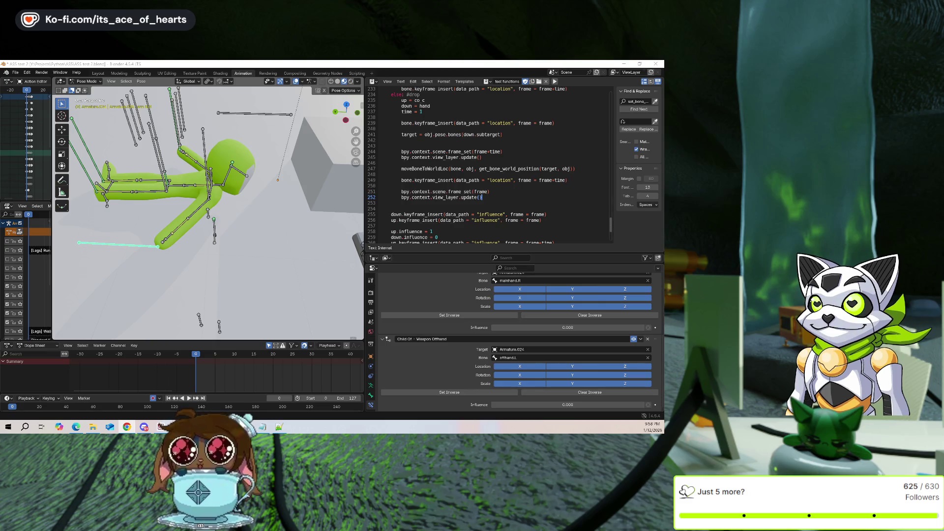
pyautogui.moveTo(445, 264)
pyautogui.mouseDown()
pyautogui.moveTo(444, 295)
pyautogui.moveTo(444, 270)
pyautogui.mouseUp()
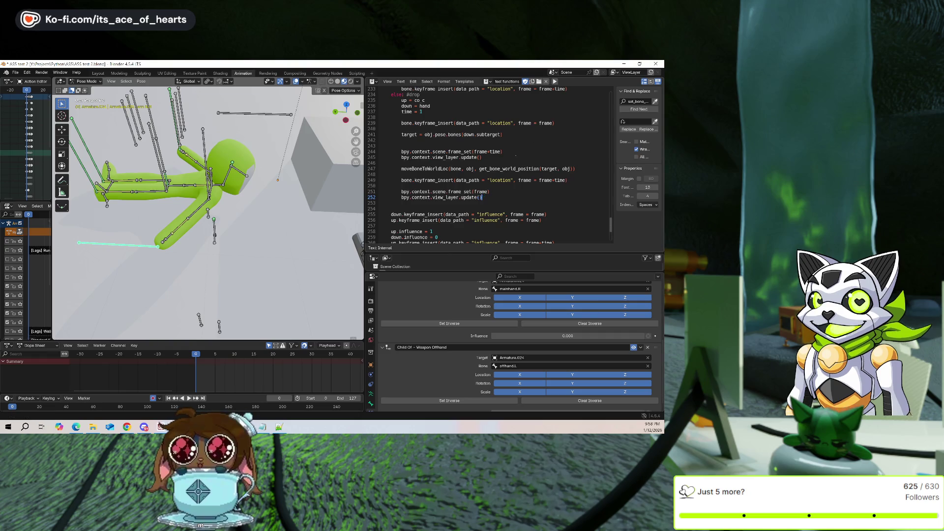
pyautogui.click(555, 82)
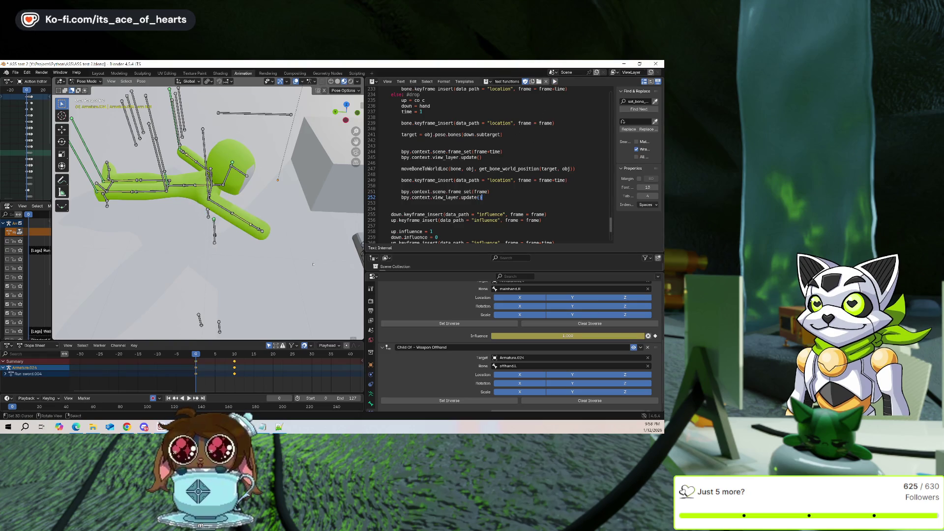
pyautogui.moveTo(219, 354); pyautogui.dragTo(218, 372)
pyautogui.moveTo(221, 372); pyautogui.dragTo(234, 372)
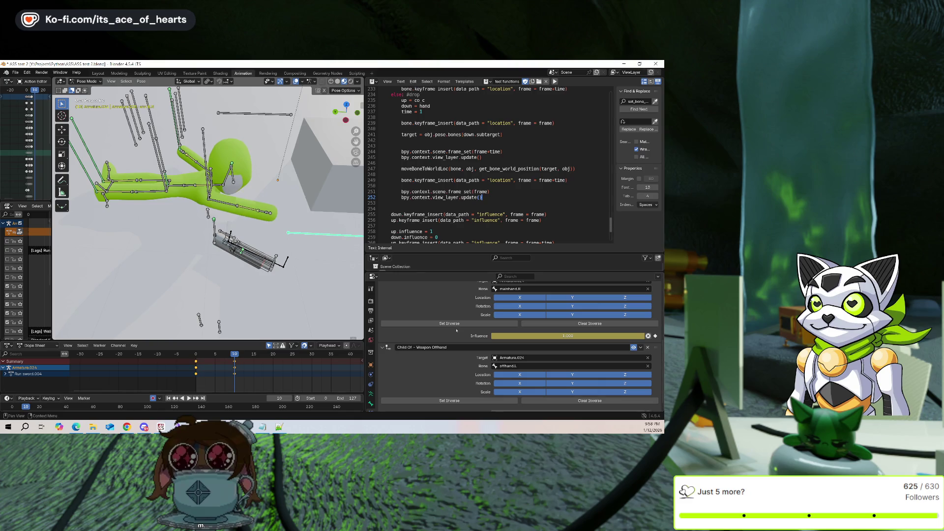
pyautogui.click(503, 324)
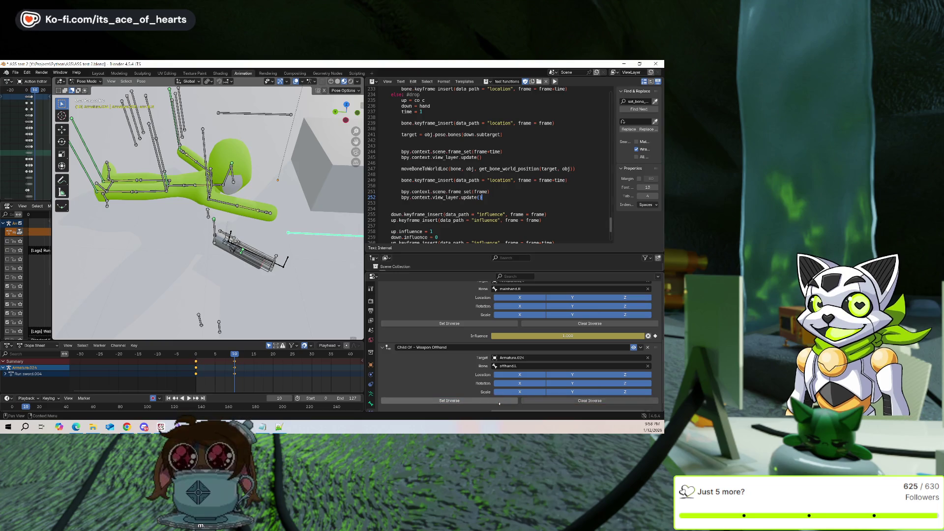
pyautogui.moveTo(216, 275); pyautogui.dragTo(330, 297, button='middle')
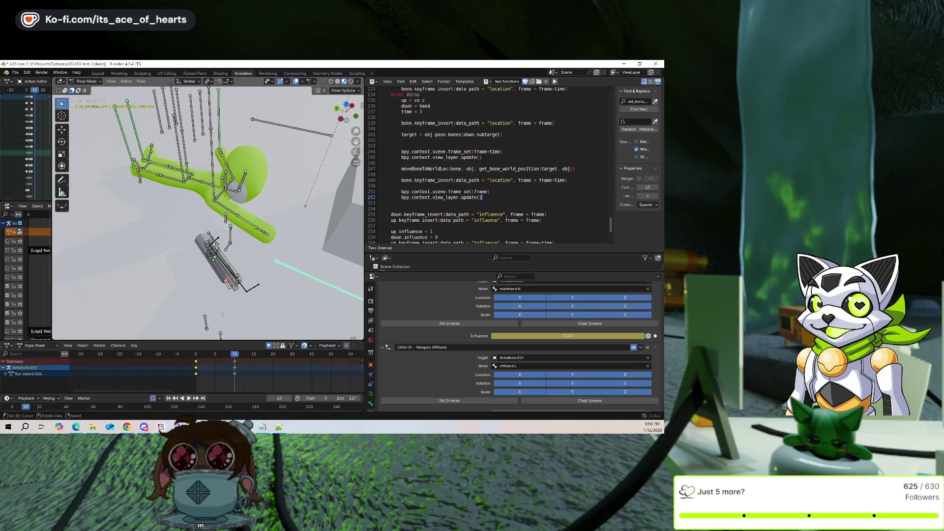
pyautogui.hotkey('ctrl', 'z')
pyautogui.hotkey('ctrl', 'z')
pyautogui.hotkey('ctrl', 'z')
pyautogui.hotkey('ctrl', 'z')
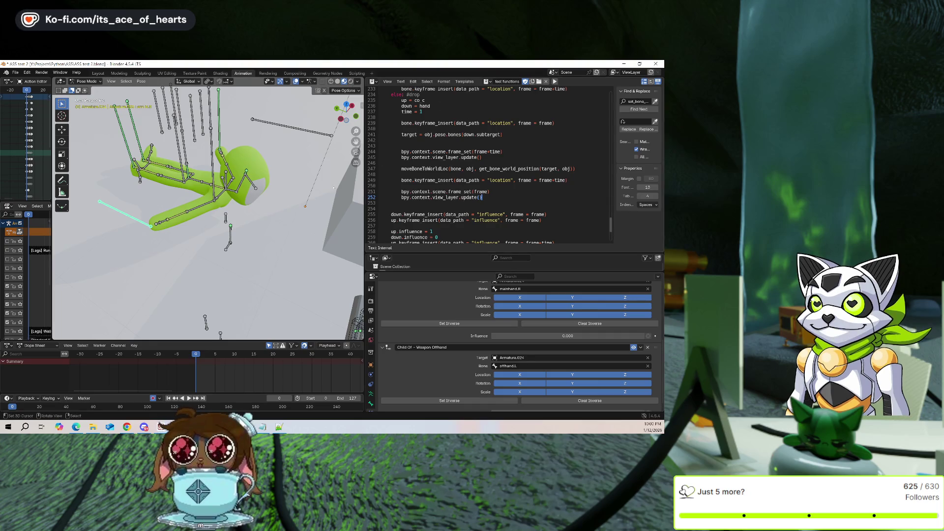
# Orbit the viewport to inspect the lying rig from different angles
pyautogui.moveTo(334, 187); pyautogui.dragTo(309, 224, button='middle')
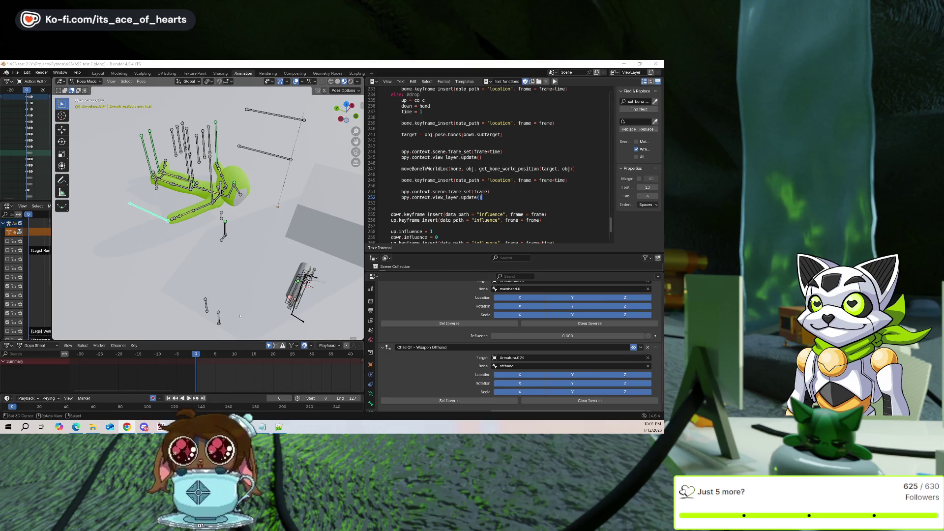
pyautogui.moveTo(253, 275); pyautogui.dragTo(282, 275, button='middle')
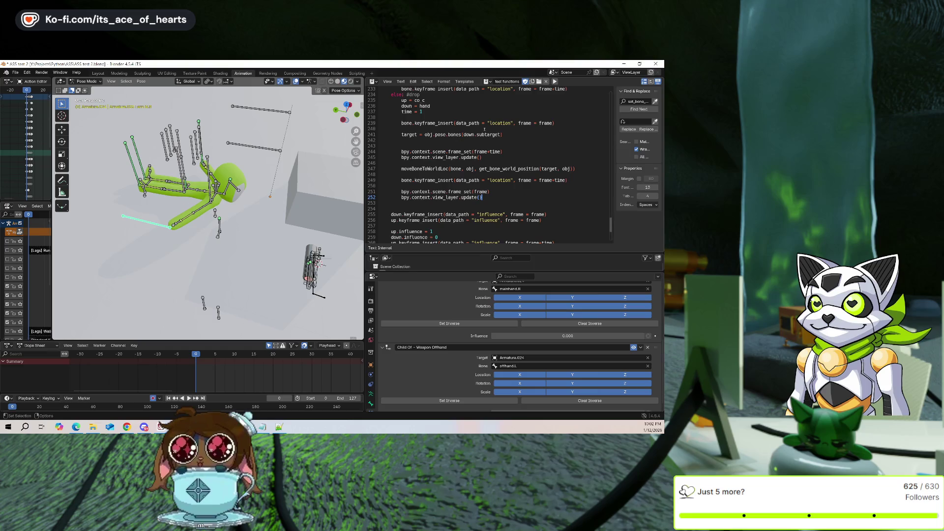
# Run the script with Alt+P to key the Child Of influence, then play the pick-up to frame 10
pyautogui.hotkey('alt', 'p')
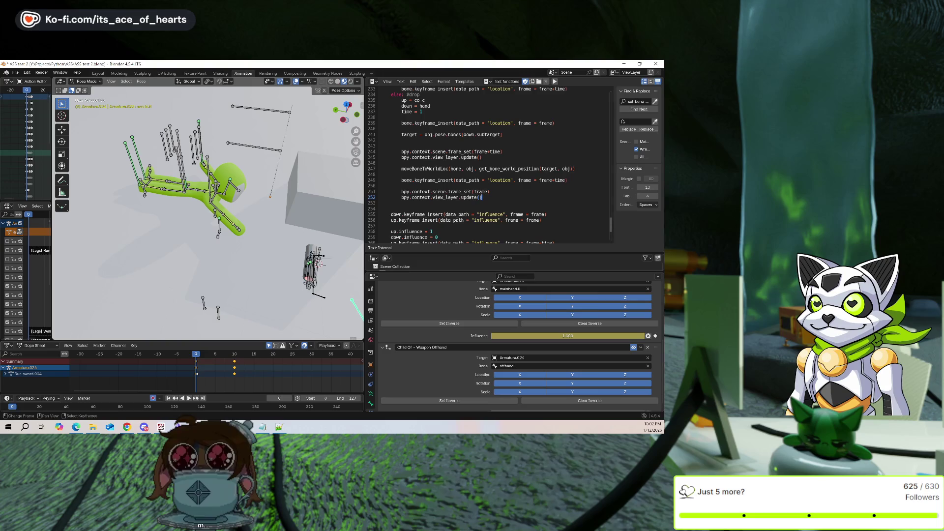
pyautogui.press('space')
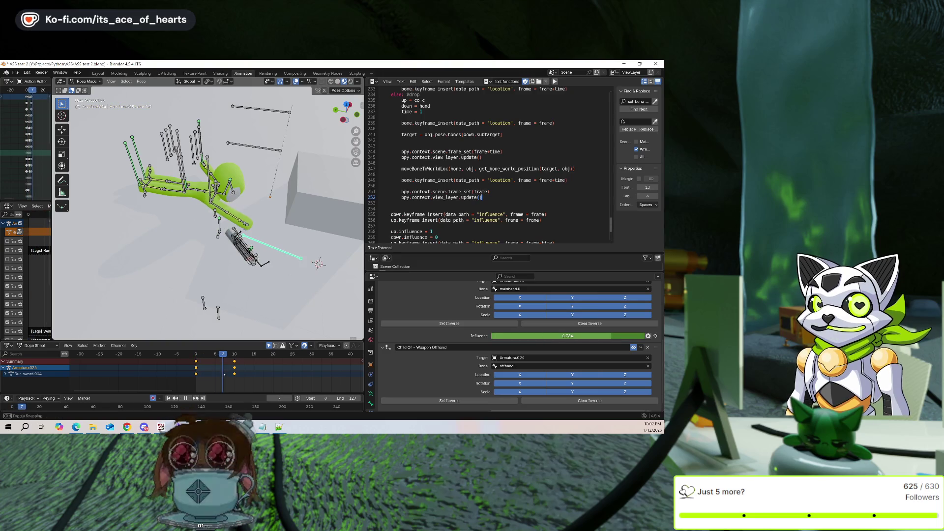
pyautogui.press('space')
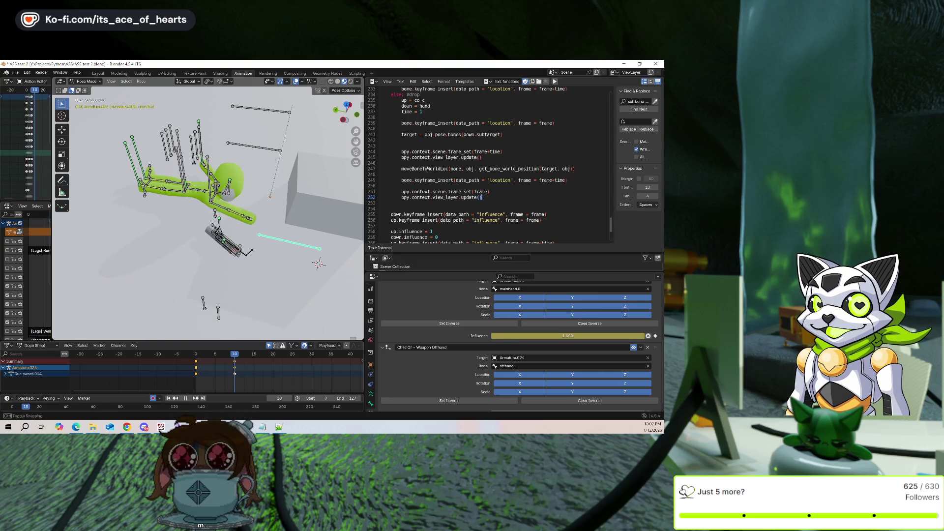
pyautogui.scroll(3, 261, 295)
pyautogui.moveTo(256, 293); pyautogui.dragTo(231, 278, button='middle')
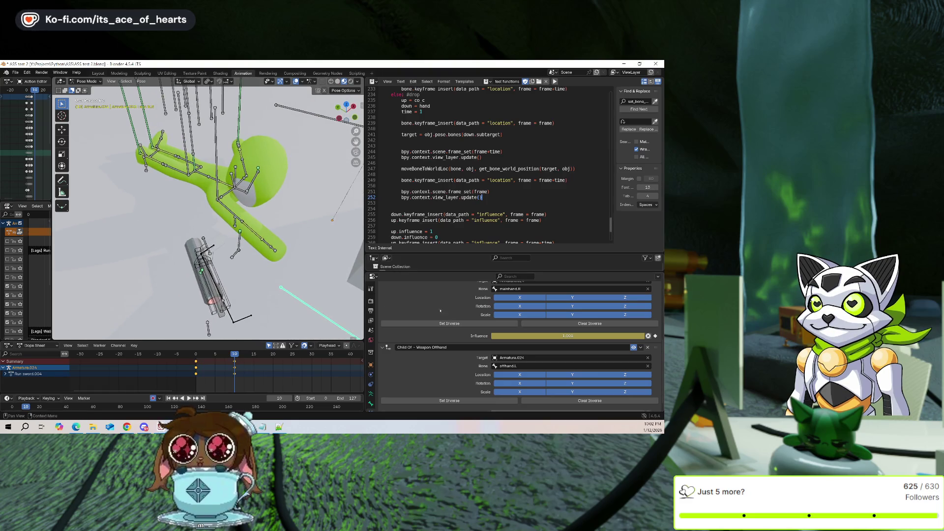
# Clear Inverse on the mainhand.R Child Of constraint and check where the sword ends up
pyautogui.click(532, 324)
pyautogui.scroll(-3, 302, 276)
pyautogui.moveTo(301, 275)
pyautogui.mouseDown(button='middle')
pyautogui.moveTo(244, 257)
pyautogui.moveTo(269, 282)
pyautogui.mouseUp(button='middle')
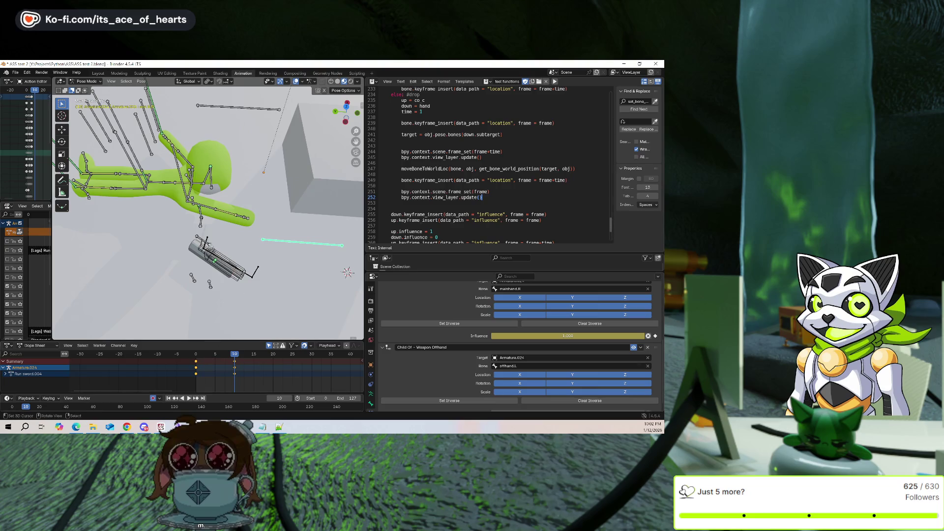
# Snap the mainhand.R bone onto the 3D cursor with Selection to Cursor (Keep Offset)
pyautogui.click(202, 238)
pyautogui.hotkey('shift', 's')
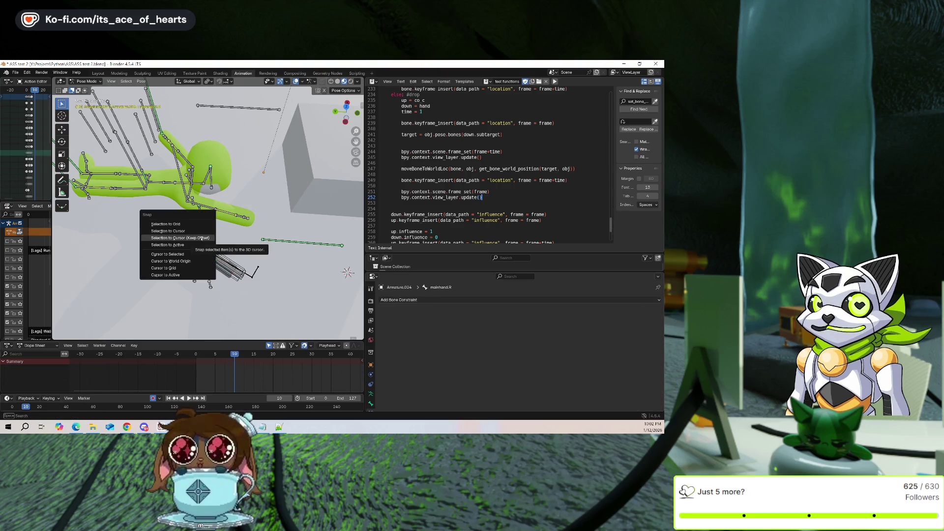
pyautogui.click(202, 238)
pyautogui.moveTo(201, 238)
pyautogui.mouseDown(button='middle')
pyautogui.moveTo(304, 214)
pyautogui.moveTo(231, 200)
pyautogui.moveTo(274, 212)
pyautogui.moveTo(266, 216)
pyautogui.mouseUp(button='middle')
# Inspect the arm.R, arm ik.R and weapon locator.R bones, then select the test gun armature in Object Mode
pyautogui.click(232, 200)
pyautogui.click(316, 138)
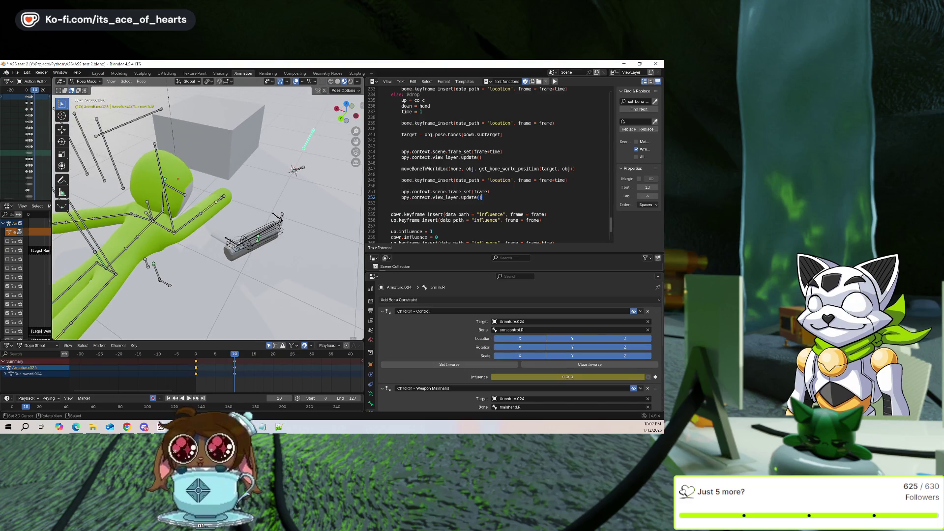
pyautogui.click(248, 240)
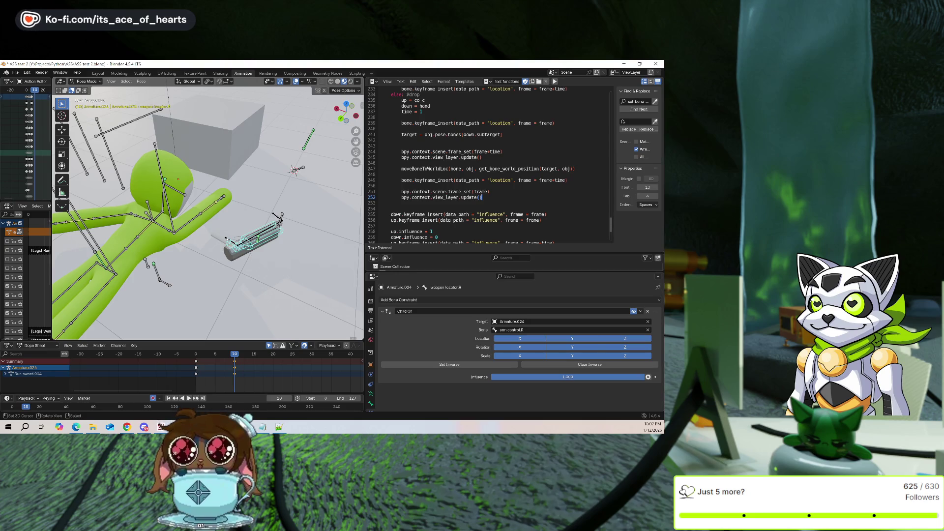
pyautogui.moveTo(227, 239); pyautogui.dragTo(224, 239, button='middle')
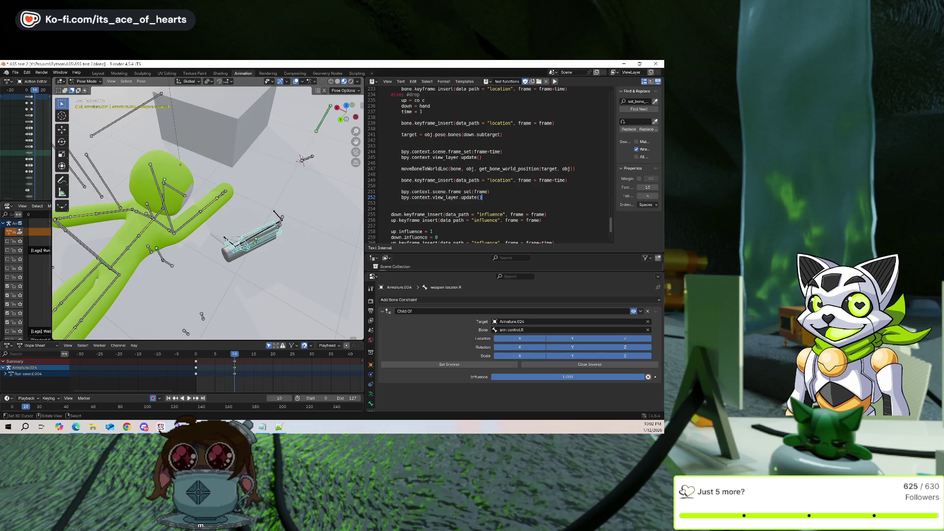
pyautogui.hotkey('ctrl', 'Tab')
pyautogui.click(225, 239)
# Select the test gun armature's main hand bone in Pose Mode, then return to Object Mode
pyautogui.hotkey('ctrl', 'Tab')
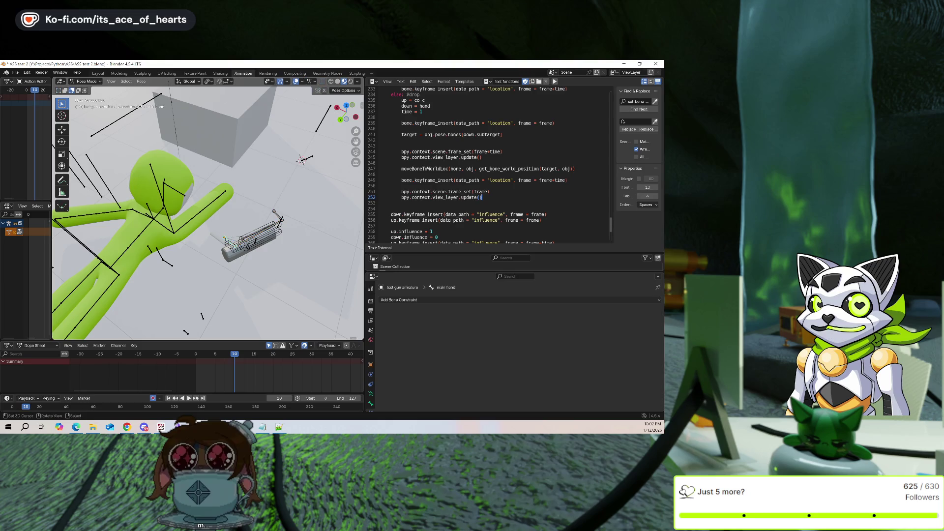
pyautogui.keyDown('alt'); pyautogui.click(224, 238); pyautogui.keyUp('alt')
pyautogui.click(215, 253)
pyautogui.press('Tab')
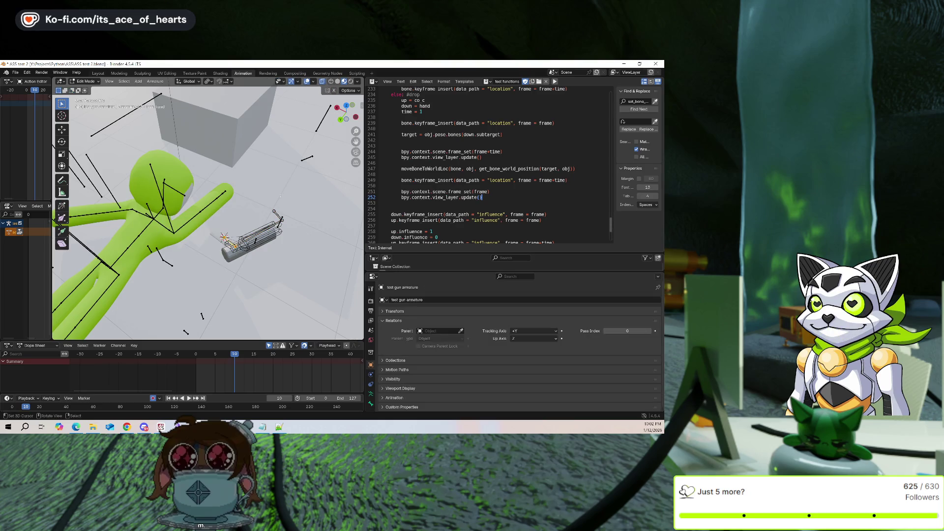
pyautogui.hotkey('ctrl', 'Tab')
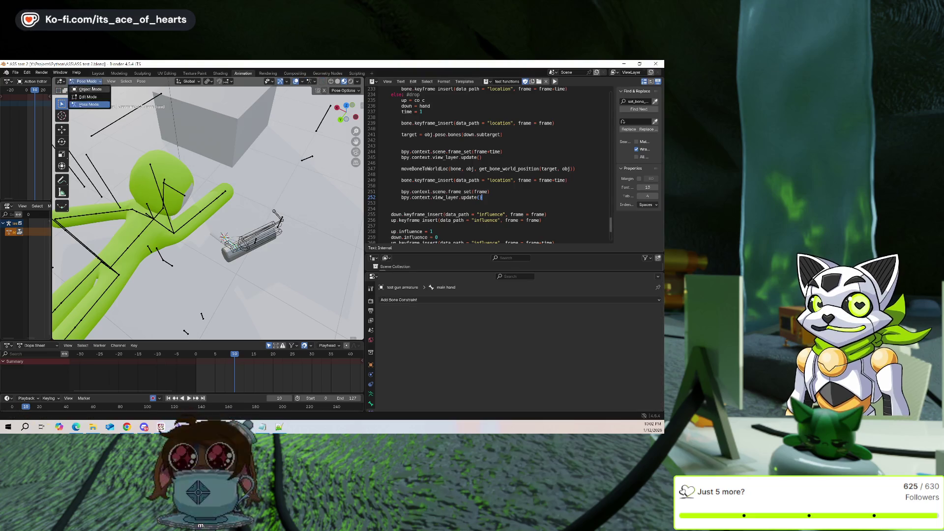
pyautogui.hotkey('ctrl', 'Tab')
# Move the 3D cursor to the selection and return to posing Armature.024
pyautogui.click(276, 219)
pyautogui.hotkey('shift', 's')
pyautogui.click(319, 131)
pyautogui.press('Tab')
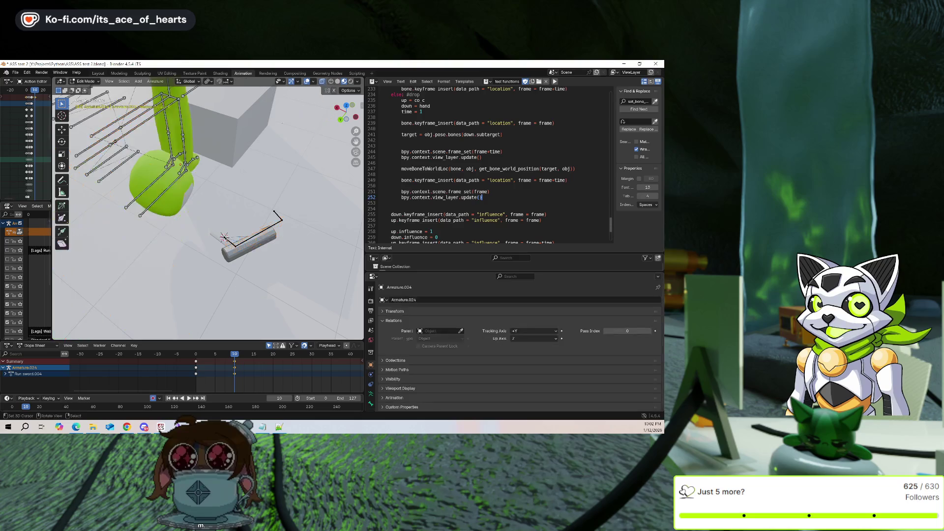
pyautogui.hotkey('ctrl', 'Tab')
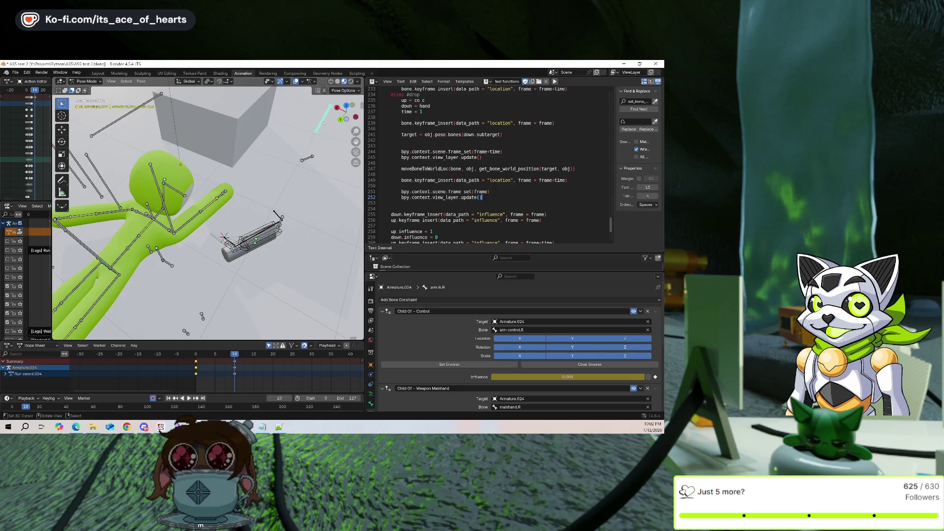
# Snap the arm ik.R bone onto the 3D cursor at the gun grip, keeping offset
pyautogui.hotkey('shift', 's')
pyautogui.click(325, 107)
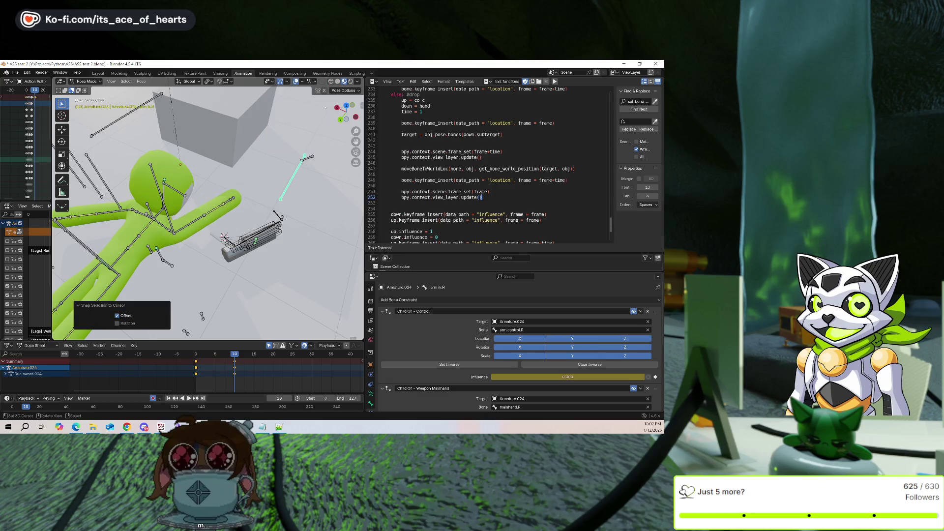
pyautogui.moveTo(312, 168); pyautogui.dragTo(300, 157, button='middle')
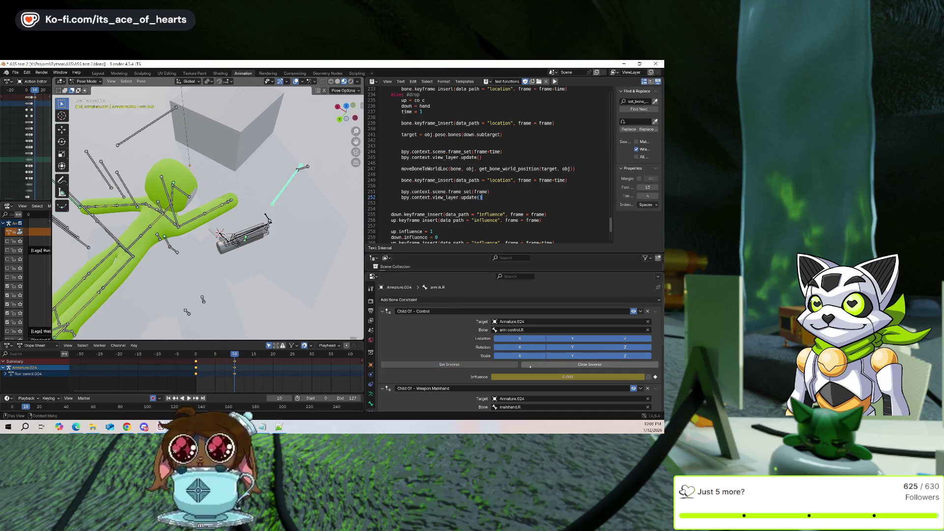
# Set Inverse on the arm ik.R bone's Child Of - Weapon Mainhand constraint
pyautogui.scroll(-3, 480, 359)
pyautogui.click(481, 382)
pyautogui.moveTo(276, 250); pyautogui.dragTo(246, 246, button='middle')
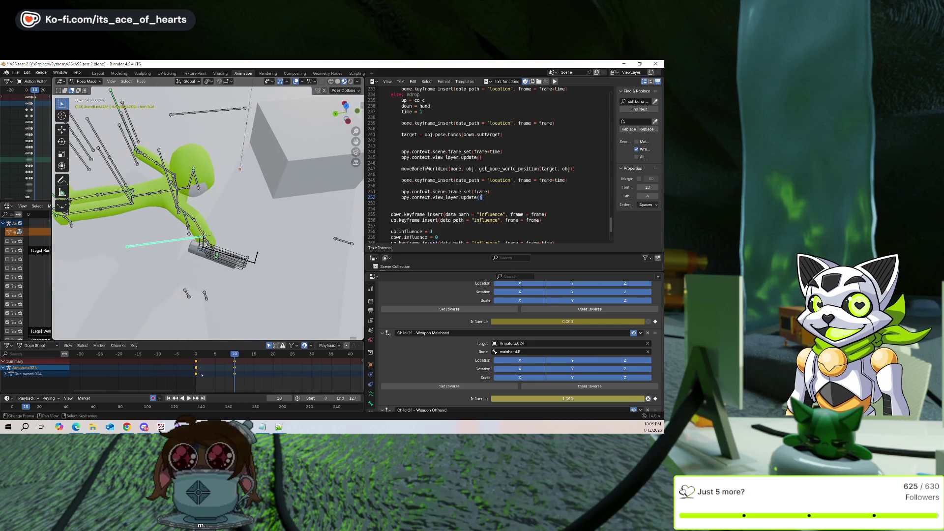
# From frame 0, rerun the script and play the rekeyed pick-up back to frame 10
pyautogui.click(196, 355)
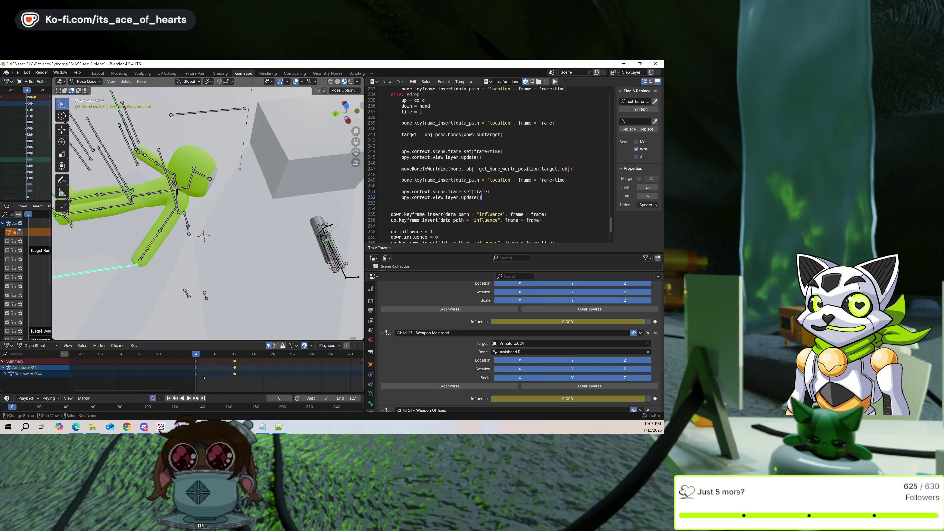
pyautogui.press('space')
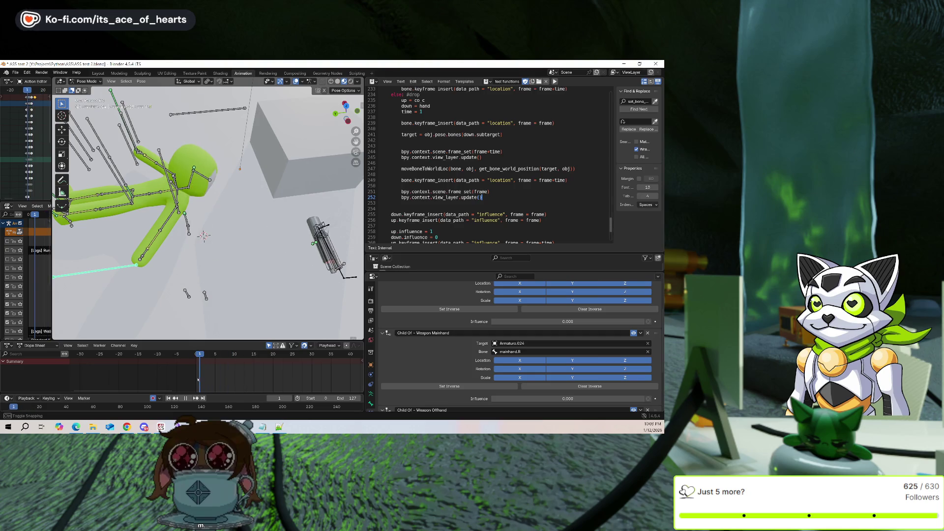
pyautogui.click(555, 81)
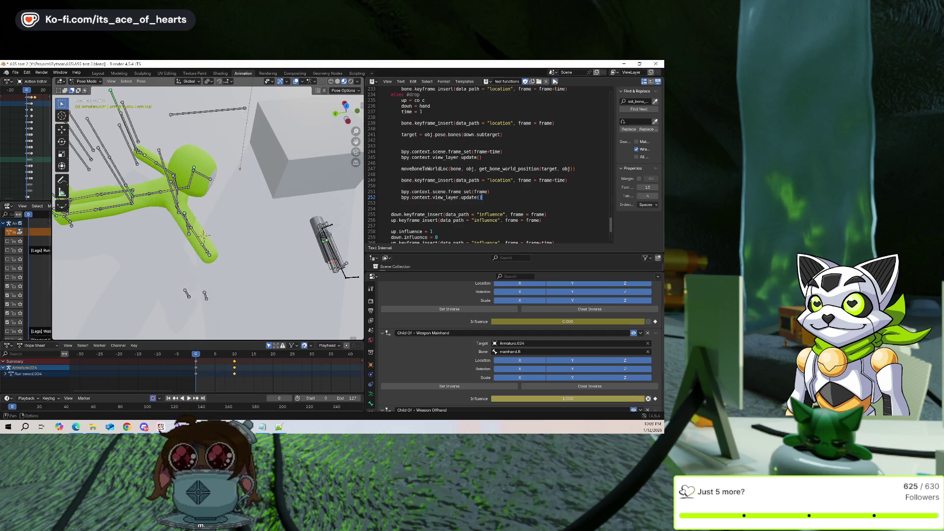
pyautogui.press('space')
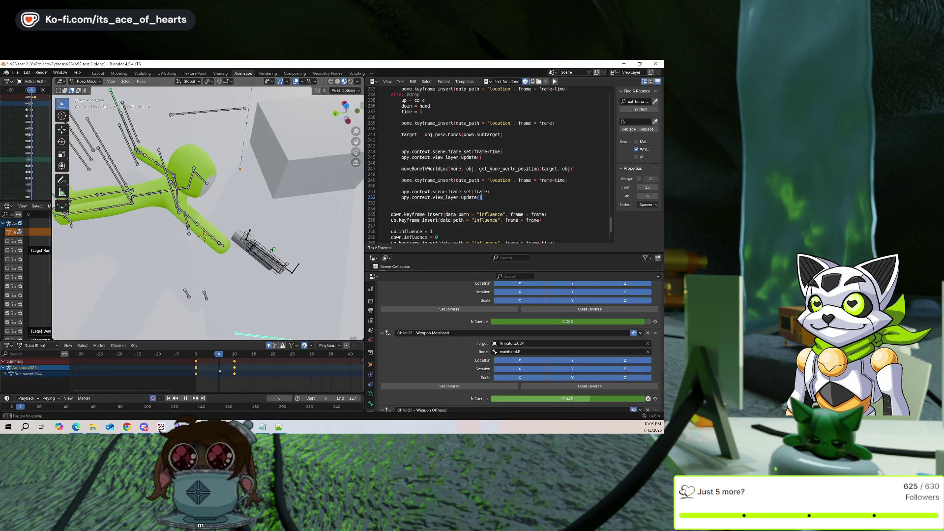
pyautogui.press('space')
pyautogui.moveTo(295, 275)
pyautogui.mouseDown(button='middle')
pyautogui.moveTo(314, 272)
pyautogui.moveTo(299, 279)
pyautogui.mouseUp(button='middle')
pyautogui.press('Left')
pyautogui.press('Left')
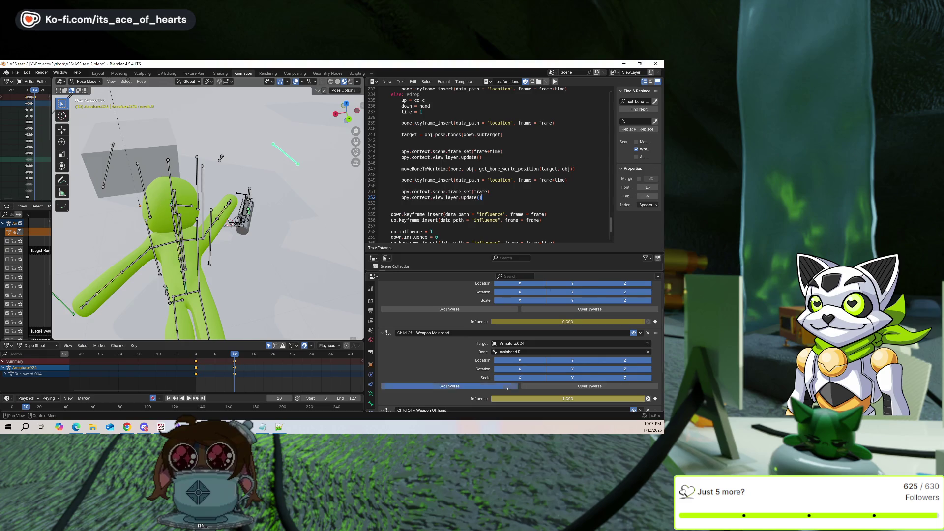
# Clear and re-set the Weapon Mainhand inverse, then snap the selected bone onto the 3D cursor
pyautogui.click(529, 387)
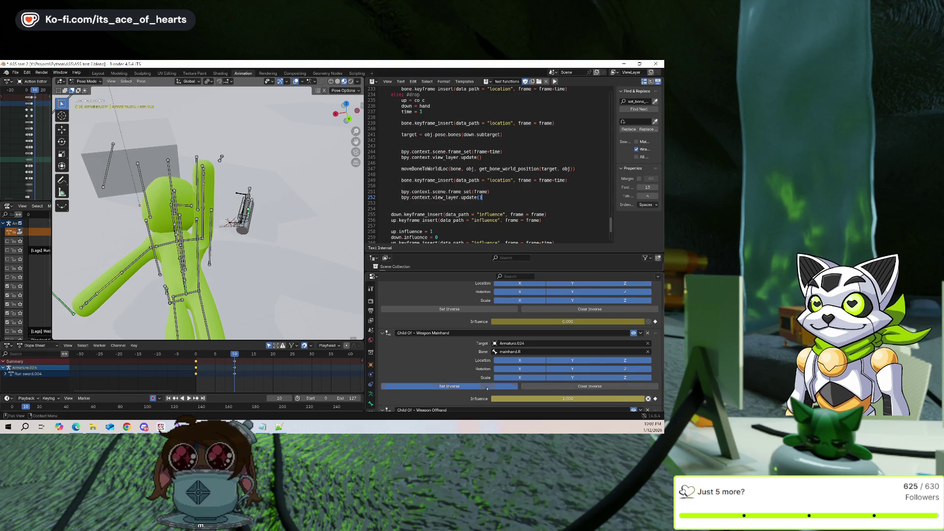
pyautogui.click(514, 387)
pyautogui.moveTo(295, 246); pyautogui.dragTo(328, 261, button='middle')
pyautogui.hotkey('shift', 's')
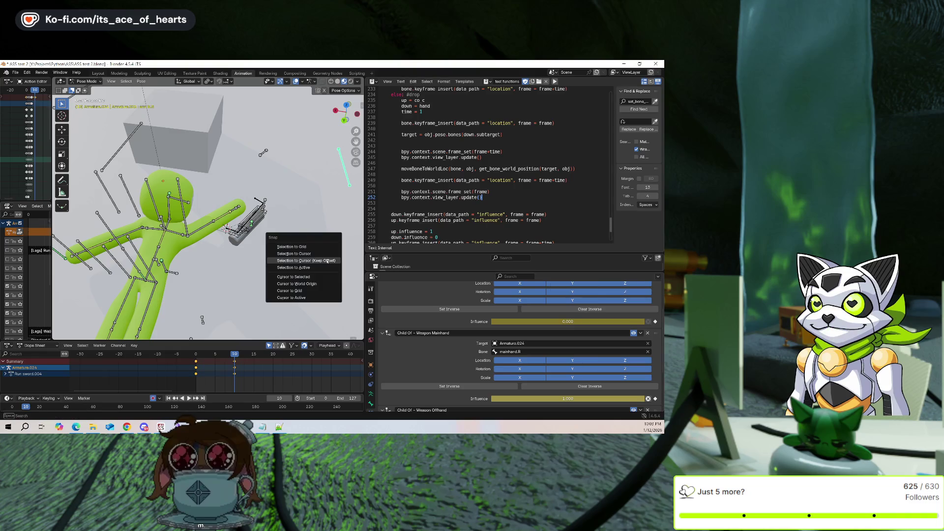
pyautogui.click(327, 261)
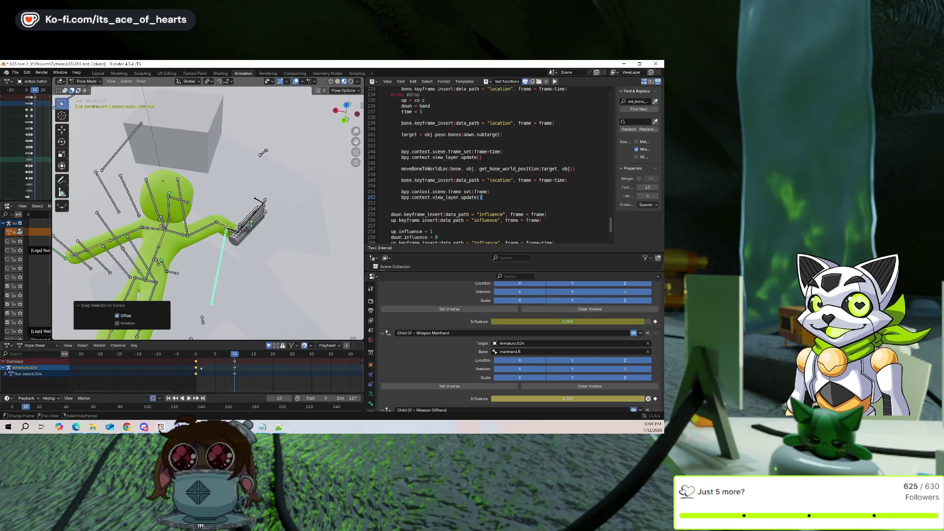
# Delete the influence keyframes at frame 0, rerun the script, and scrub to frame 10
pyautogui.moveTo(235, 354); pyautogui.dragTo(195, 355)
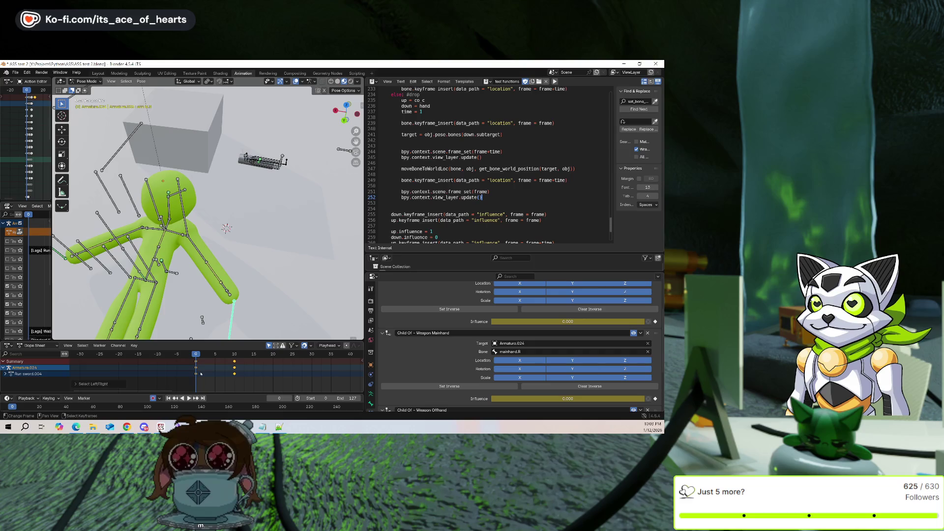
pyautogui.press('Delete')
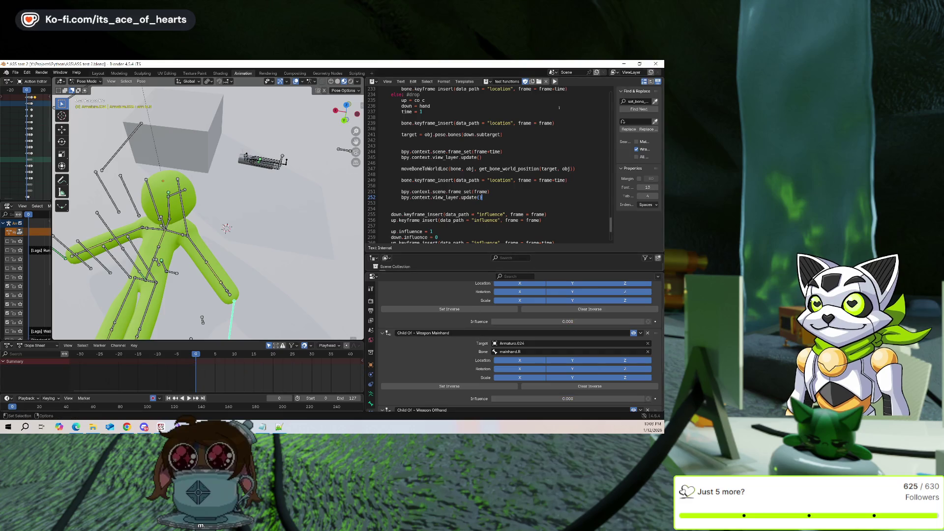
pyautogui.click(555, 81)
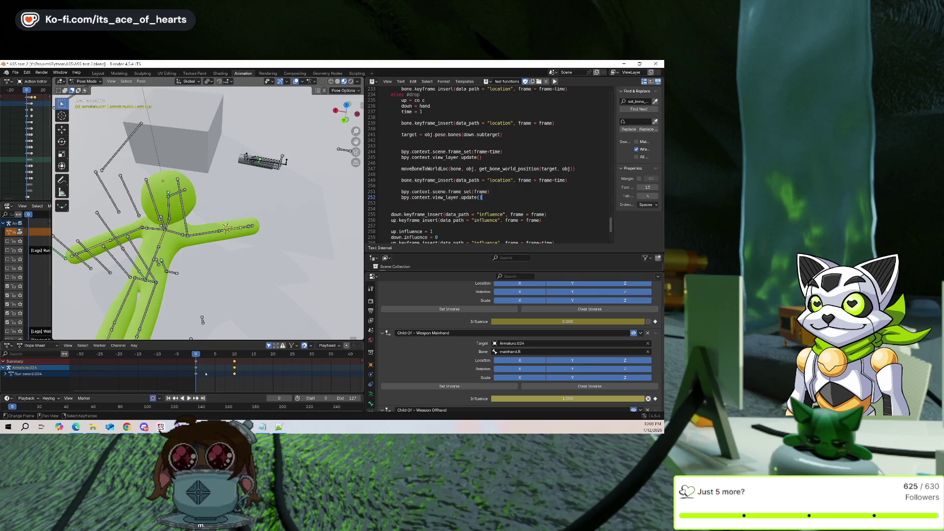
pyautogui.moveTo(205, 374); pyautogui.dragTo(231, 377)
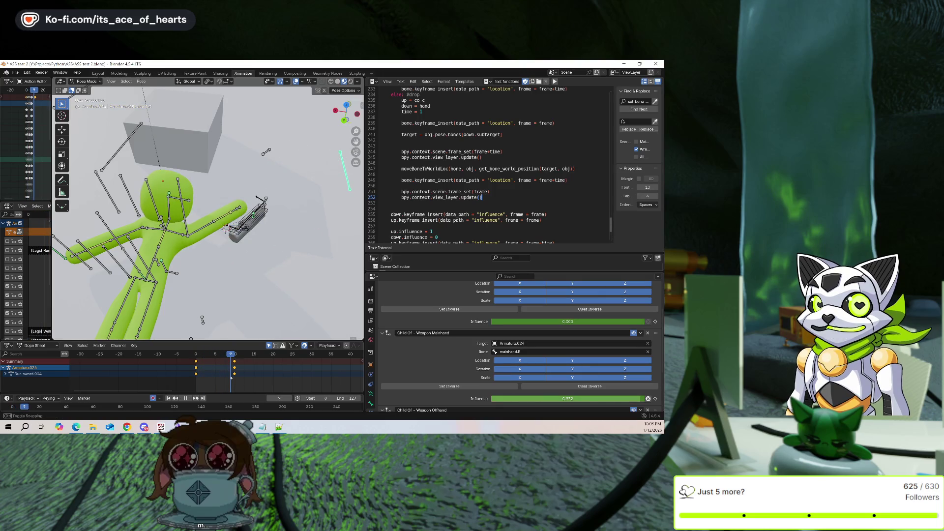
pyautogui.moveTo(231, 377); pyautogui.dragTo(236, 377)
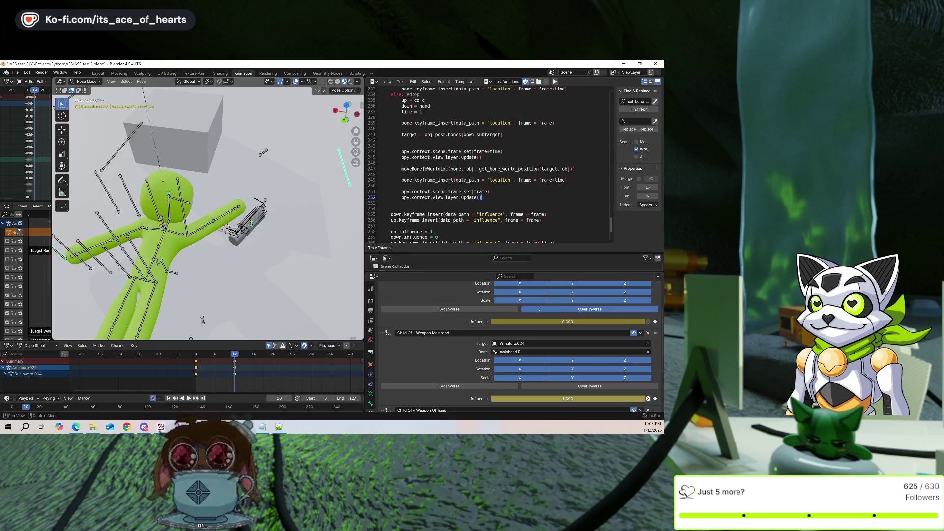
pyautogui.moveTo(231, 222)
pyautogui.mouseDown(button='middle')
pyautogui.moveTo(261, 209)
pyautogui.moveTo(296, 168)
pyautogui.moveTo(238, 222)
pyautogui.mouseUp(button='middle')
pyautogui.scroll(-5, 246, 217)
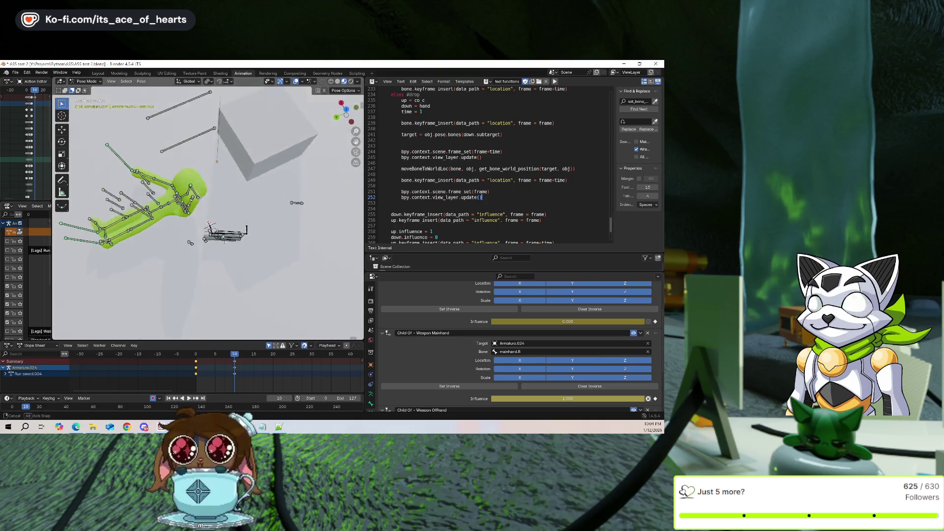
pyautogui.press('KP_7')
pyautogui.scroll(4, 236, 225)
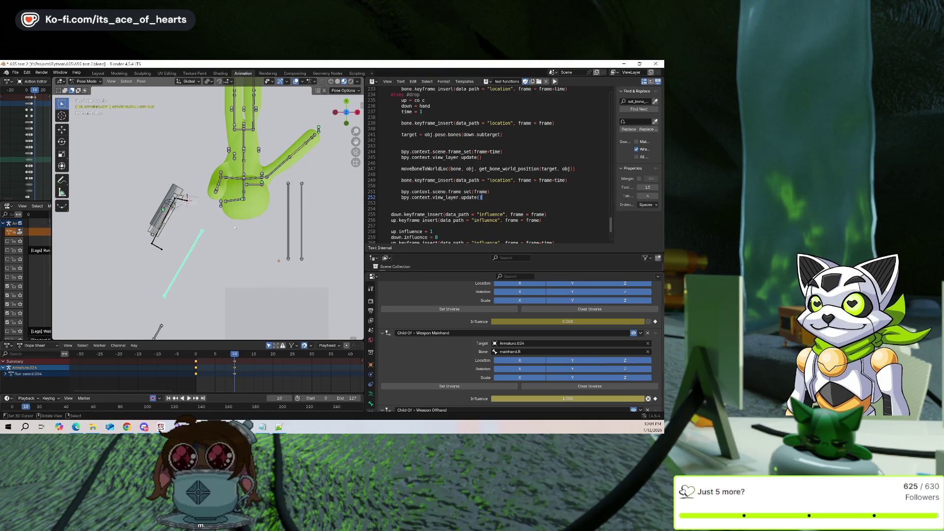
# Snap the weapon bone to the 3D cursor and Set Inverse on both Child Of constraints
pyautogui.moveTo(236, 237)
pyautogui.mouseDown(button='middle')
pyautogui.moveTo(279, 216)
pyautogui.moveTo(215, 197)
pyautogui.mouseUp(button='middle')
pyautogui.hotkey('shift', 's')
pyautogui.click(246, 229)
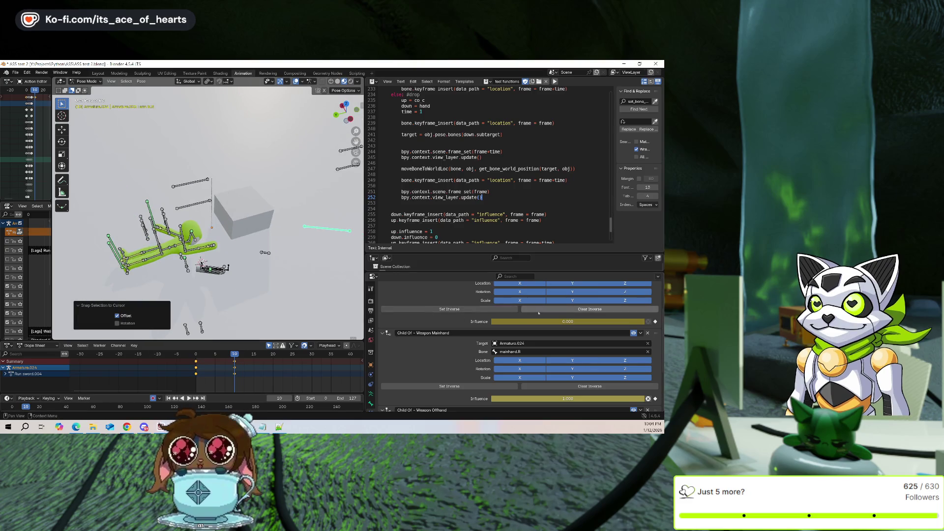
pyautogui.click(469, 310)
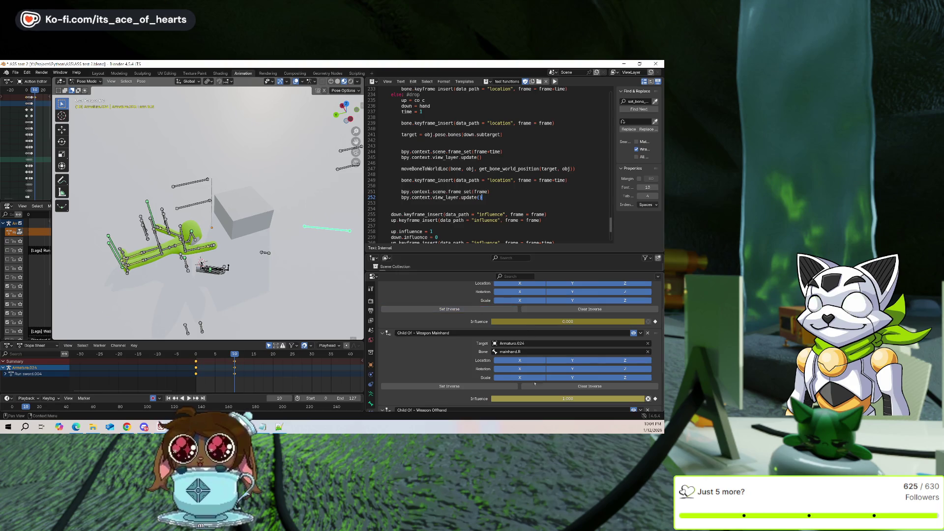
pyautogui.click(449, 386)
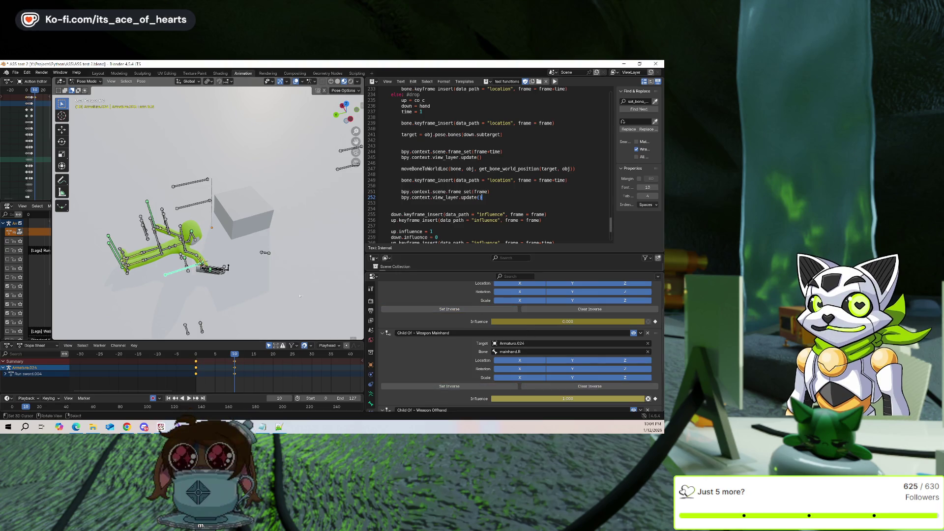
# Remove the old influence keyframes at frame 0, rerun the script, and step through the pickup
pyautogui.scroll(3, 300, 296)
pyautogui.hotkey('ctrl', 'z')
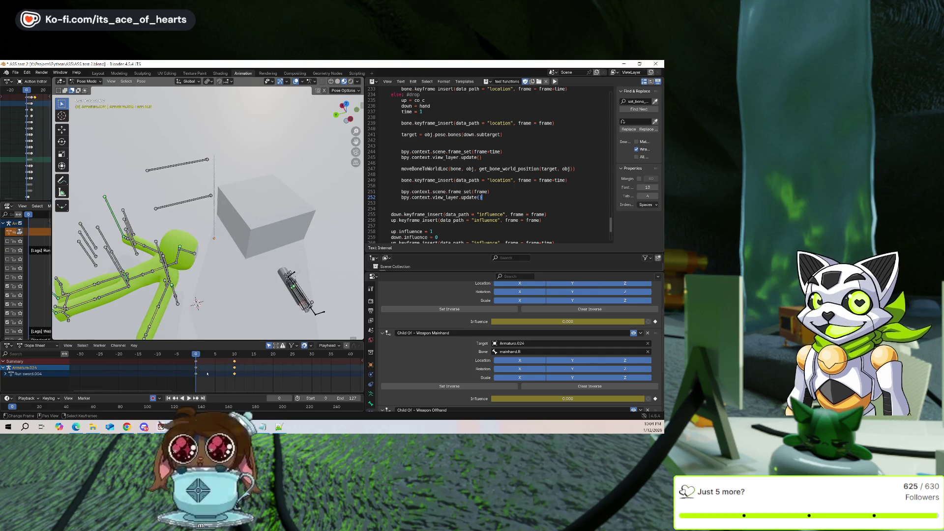
pyautogui.hotkey('ctrl', 'z')
pyautogui.hotkey('ctrl', 'z')
pyautogui.hotkey('ctrl', 'z')
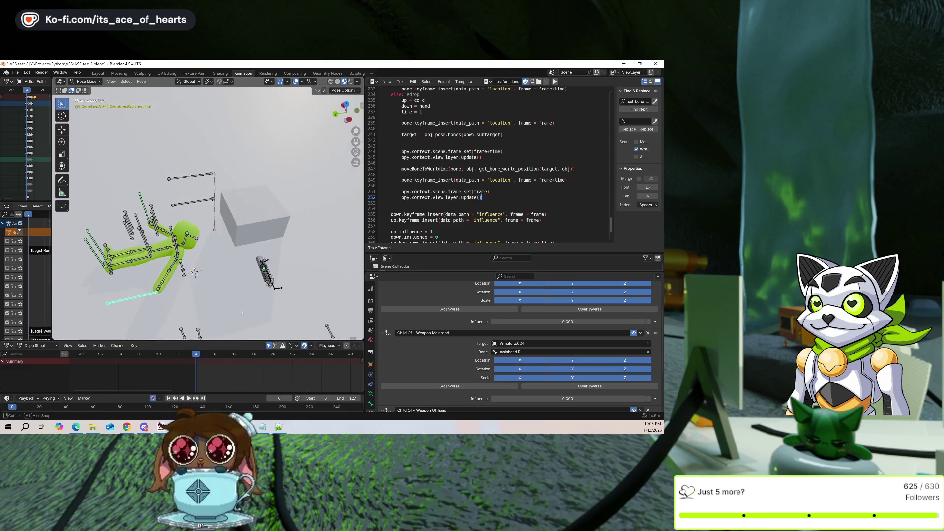
pyautogui.click(555, 83)
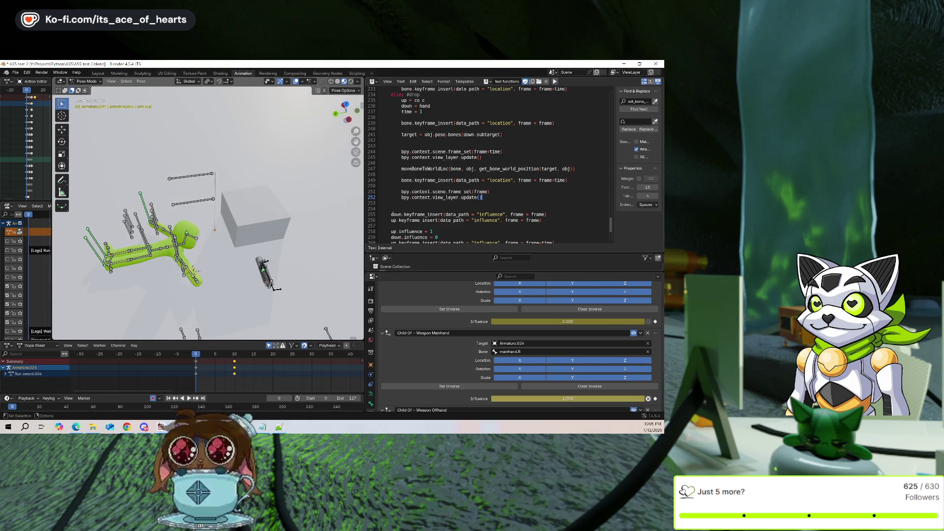
pyautogui.moveTo(231, 369)
pyautogui.mouseDown()
pyautogui.moveTo(199, 370)
pyautogui.moveTo(245, 373)
pyautogui.moveTo(235, 373)
pyautogui.mouseUp()
# Comment out the script's frame_set and view_layer.update lines with #
pyautogui.moveTo(275, 245); pyautogui.dragTo(310, 267, button='middle')
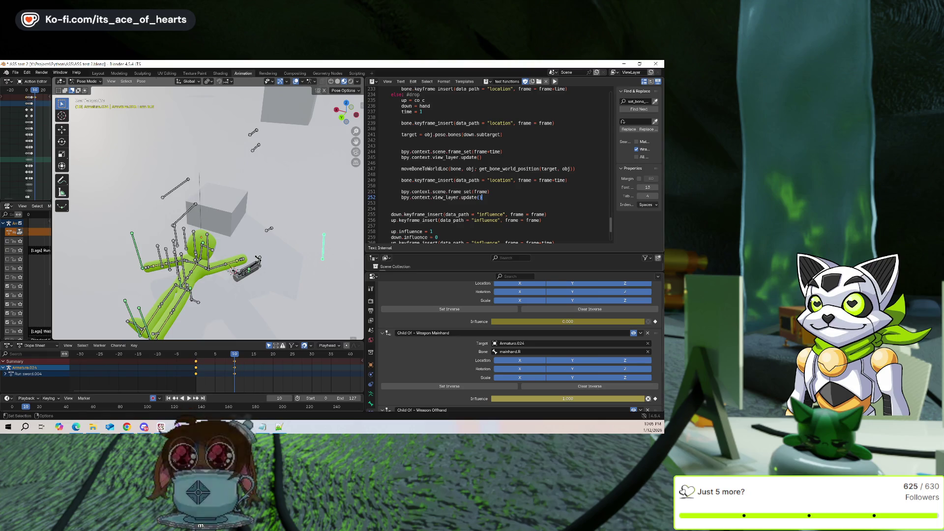
pyautogui.write('#')
pyautogui.click(401, 151)
pyautogui.write('#')
pyautogui.click(401, 192)
pyautogui.write('#')
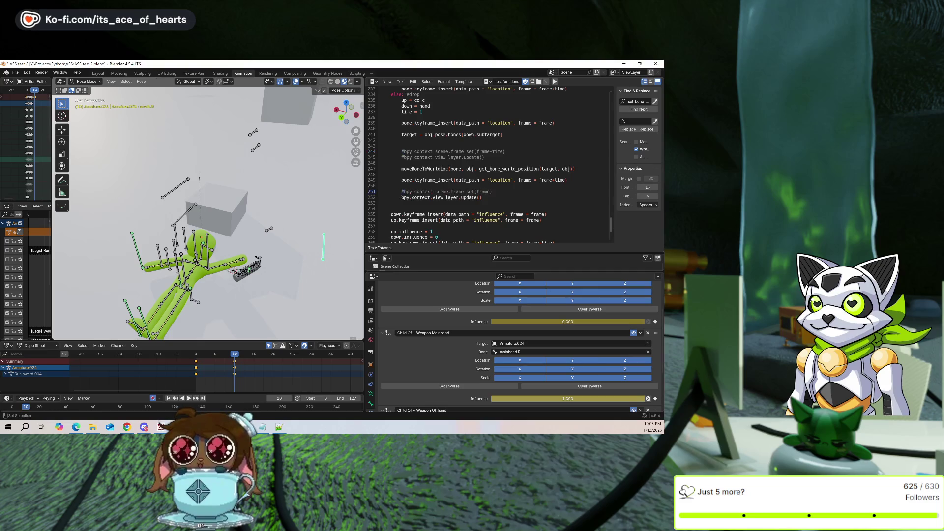
# At frame 0, delete all keyframes and rerun the edited script to regenerate them
pyautogui.click(197, 375)
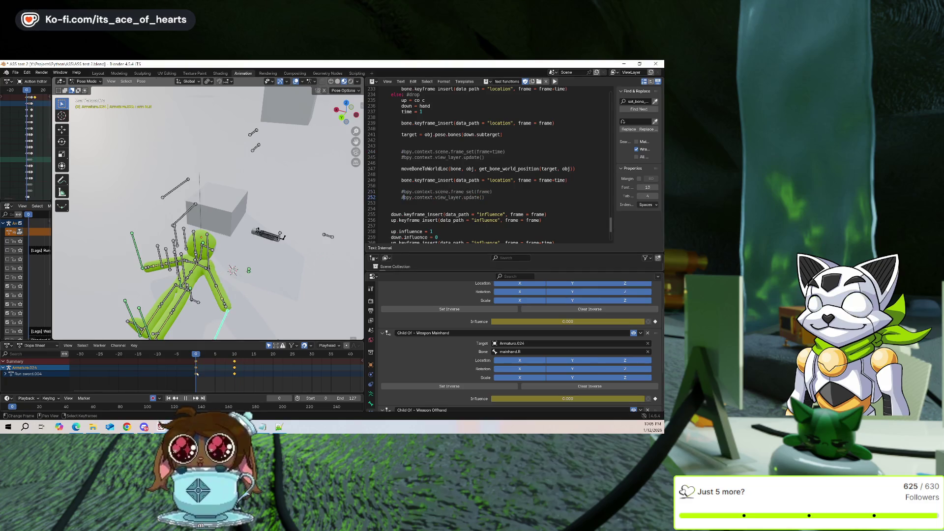
pyautogui.moveTo(273, 281); pyautogui.dragTo(271, 334, button='middle')
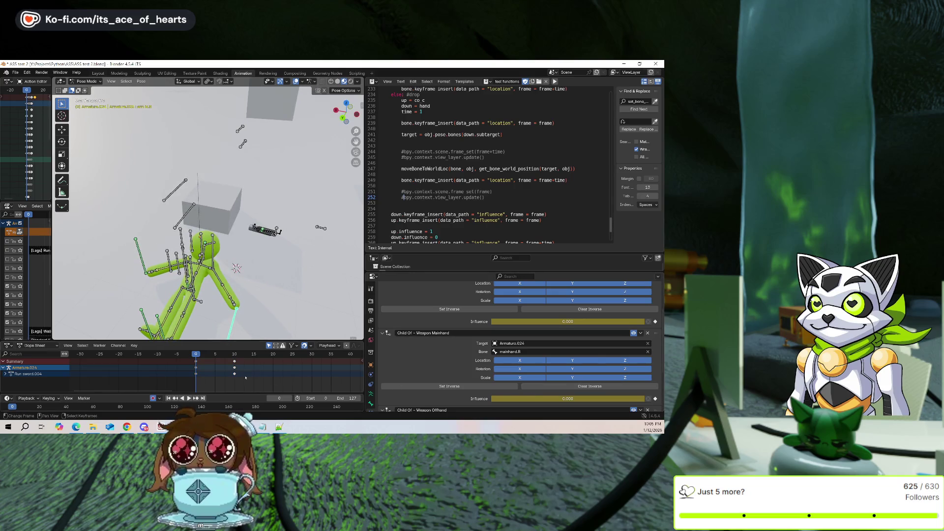
pyautogui.press('a')
pyautogui.press('x')
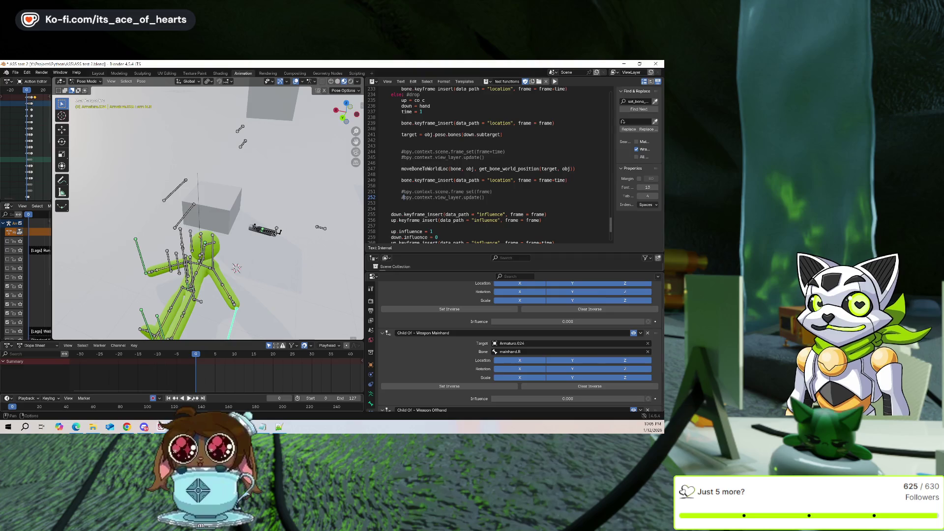
pyautogui.click(555, 81)
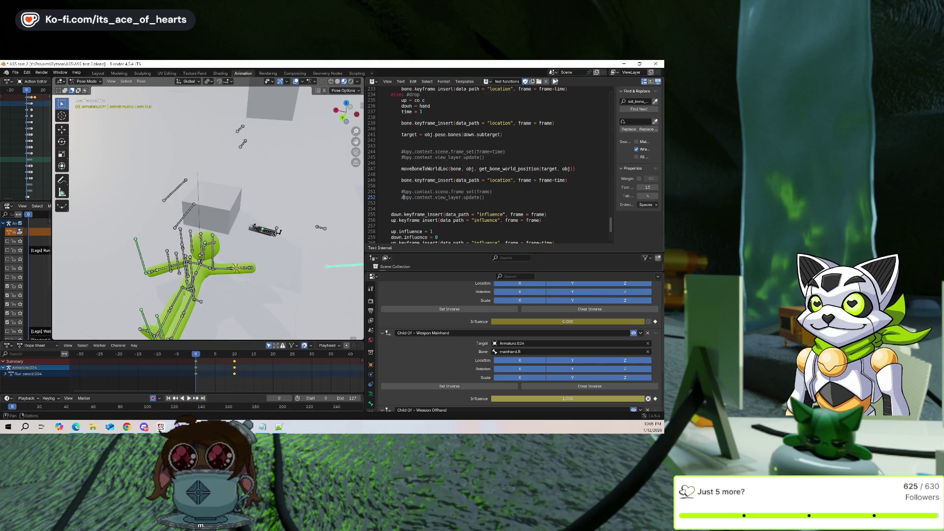
pyautogui.moveTo(323, 259)
pyautogui.mouseDown(button='middle')
pyautogui.moveTo(356, 236)
pyautogui.moveTo(237, 317)
pyautogui.mouseUp(button='middle')
# At frame 10, Set Inverse on the upper Child Of constraint, leaving Weapon Mainhand influence at 0.000
pyautogui.moveTo(237, 370); pyautogui.dragTo(236, 370)
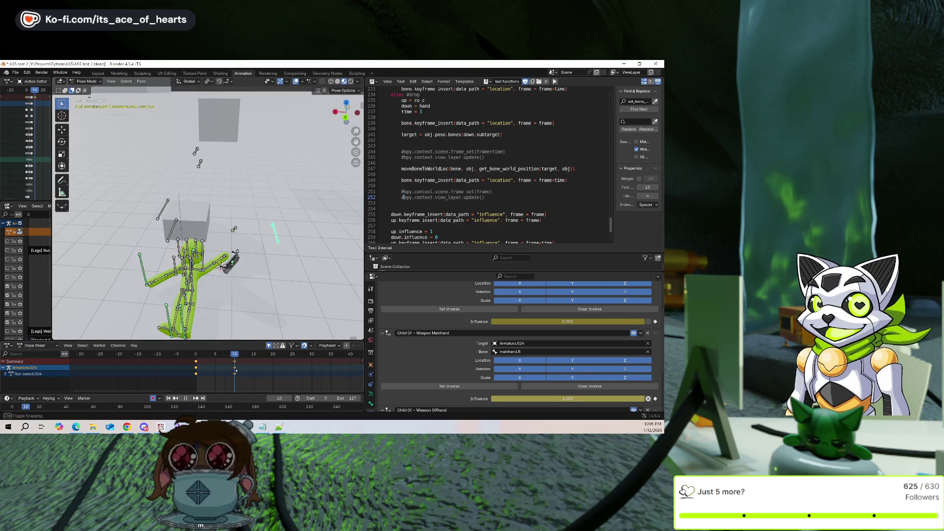
pyautogui.click(533, 386)
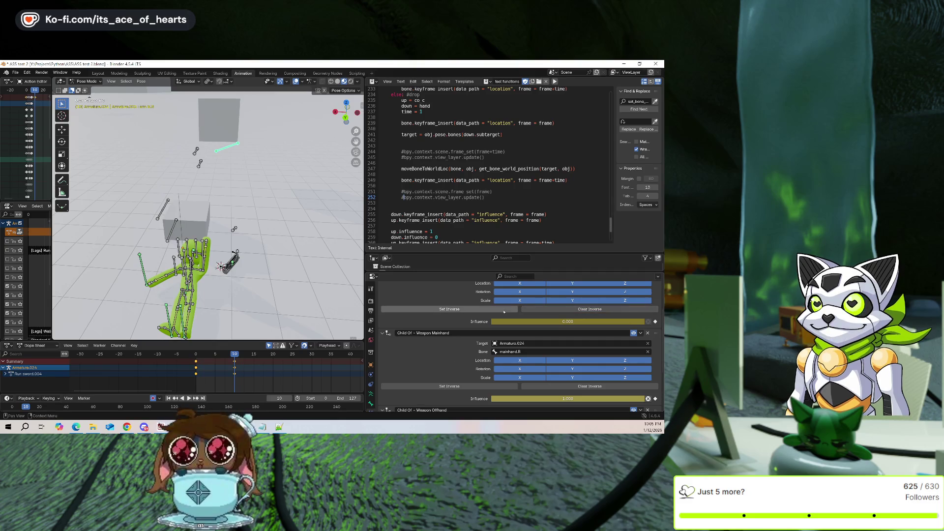
pyautogui.scroll(-1, 472, 389)
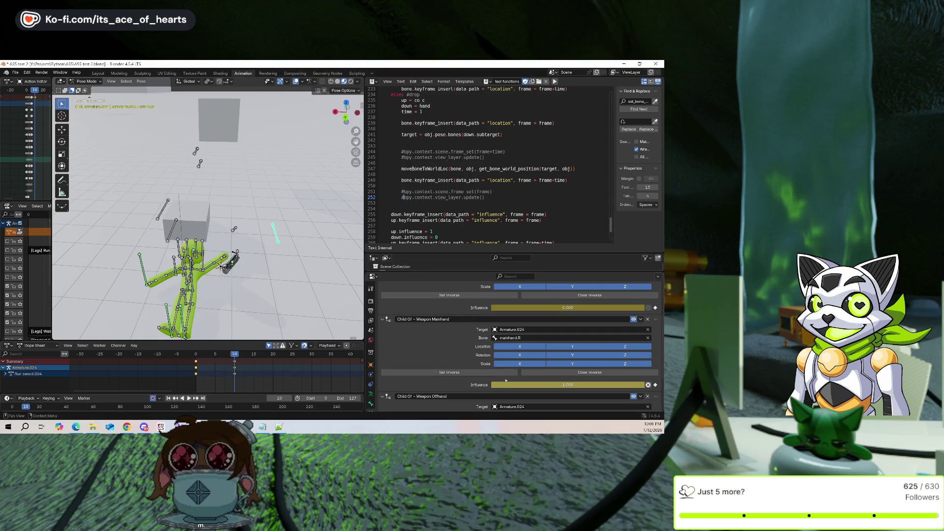
pyautogui.moveTo(543, 383); pyautogui.dragTo(530, 382)
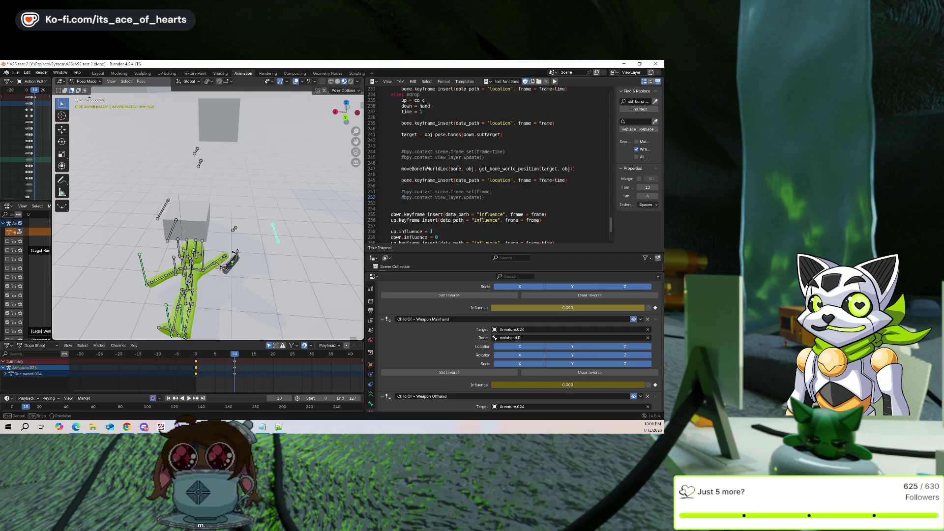
# Test other constraint Influence values without keeping them, then rewind the pickup to frame 0
pyautogui.press('Escape')
pyautogui.moveTo(492, 308)
pyautogui.mouseDown()
pyautogui.moveTo(645, 307)
pyautogui.moveTo(505, 308)
pyautogui.moveTo(490, 325)
pyautogui.mouseUp()
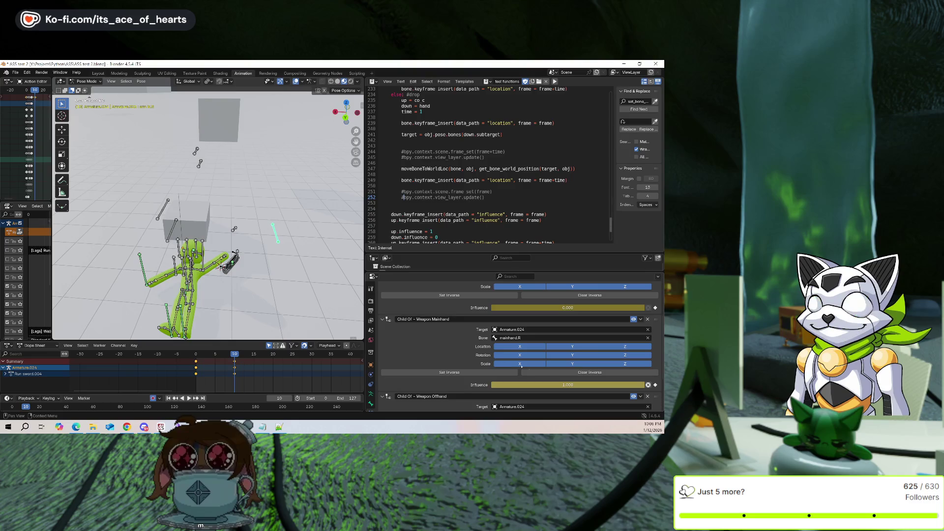
pyautogui.scroll(2, 461, 347)
pyautogui.scroll(-3, 461, 346)
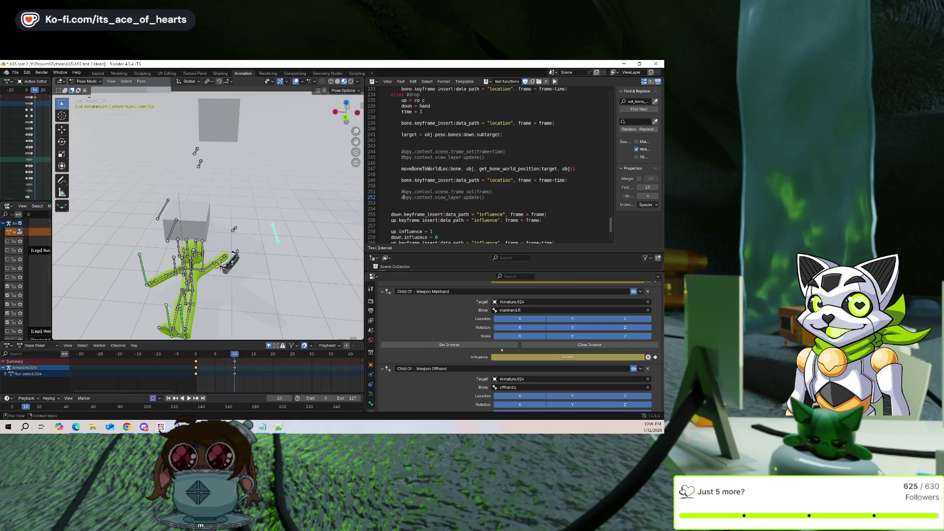
pyautogui.moveTo(271, 264)
pyautogui.mouseDown(button='middle')
pyautogui.moveTo(296, 260)
pyautogui.moveTo(248, 274)
pyautogui.mouseUp(button='middle')
pyautogui.scroll(-2, 511, 336)
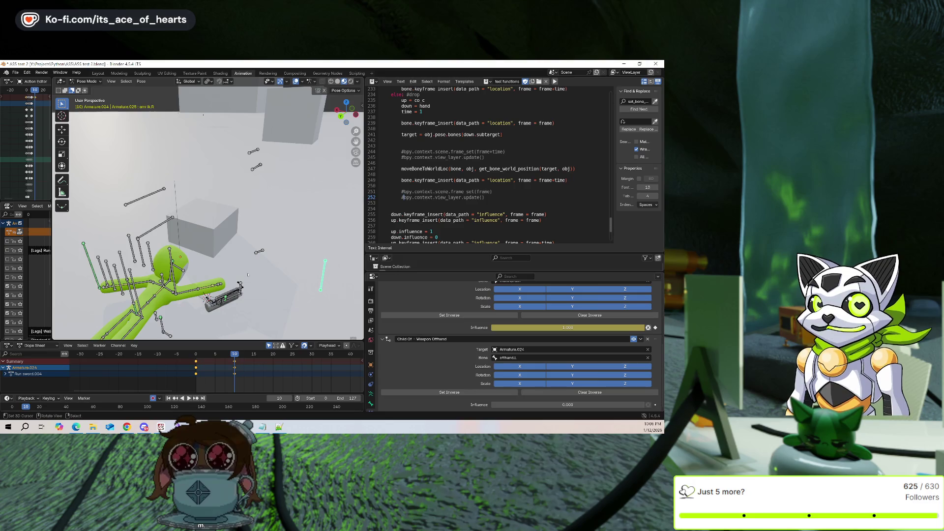
pyautogui.click(196, 367)
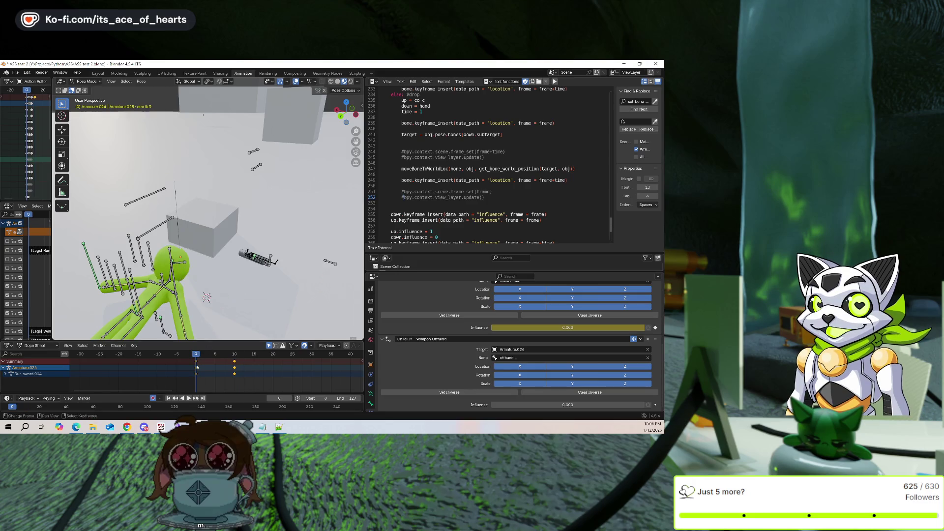
# Put the 3D cursor on offhand.R and snap the selection to it, keeping offset
pyautogui.moveTo(212, 275); pyautogui.dragTo(256, 270, button='middle')
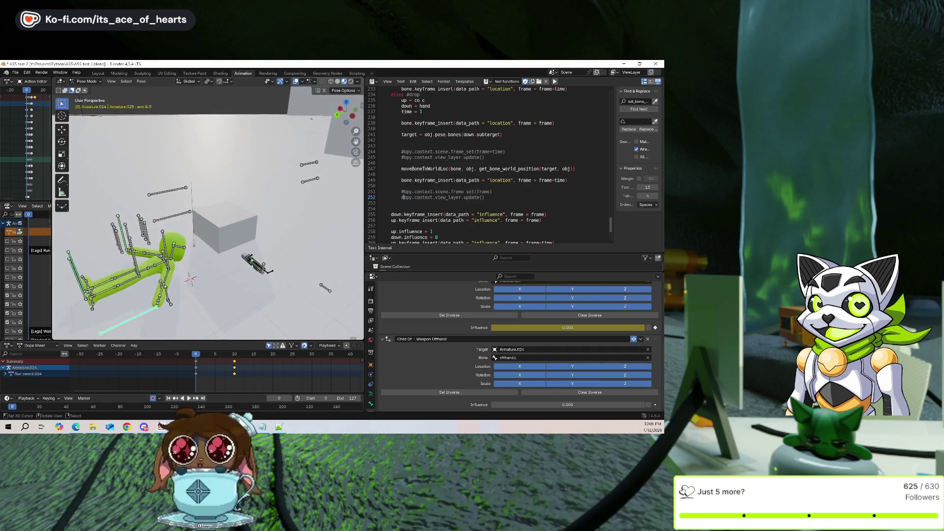
pyautogui.click(256, 270)
pyautogui.hotkey('shift', 's')
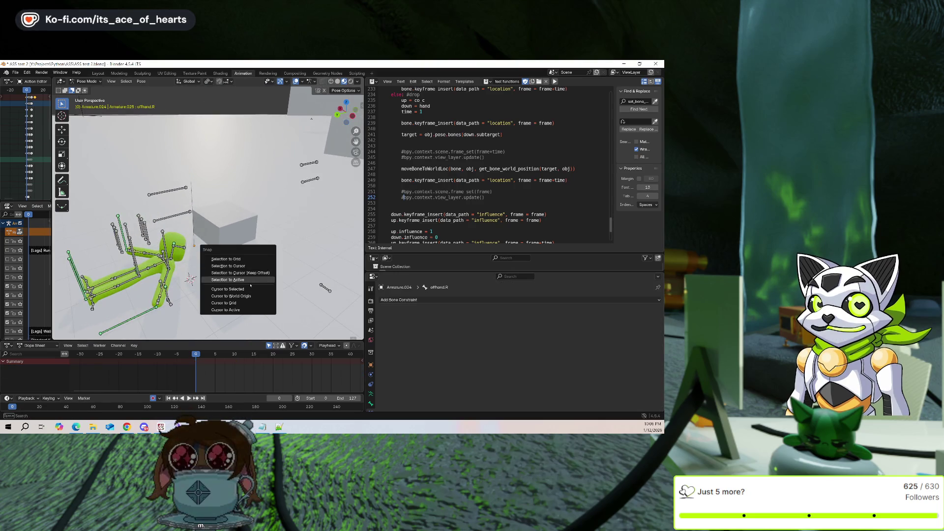
pyautogui.click(248, 289)
pyautogui.click(142, 306)
pyautogui.hotkey('shift', 's')
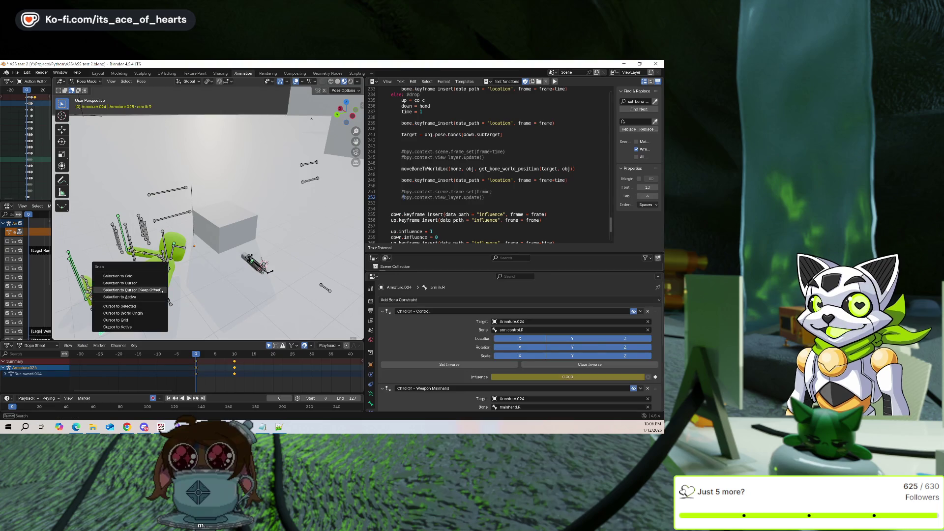
pyautogui.click(160, 289)
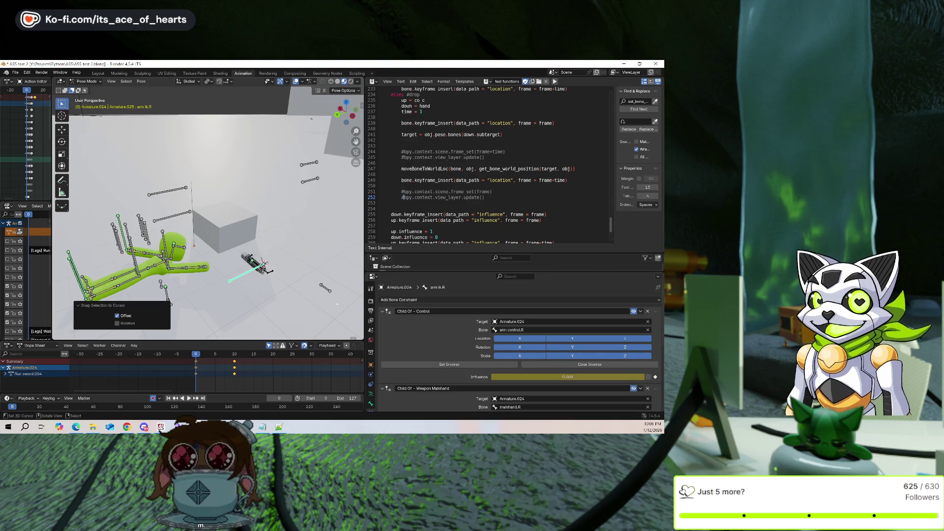
# Play to frame 10 and snap the selection onto the cursor again with offset
pyautogui.scroll(-3, 516, 334)
pyautogui.press('space')
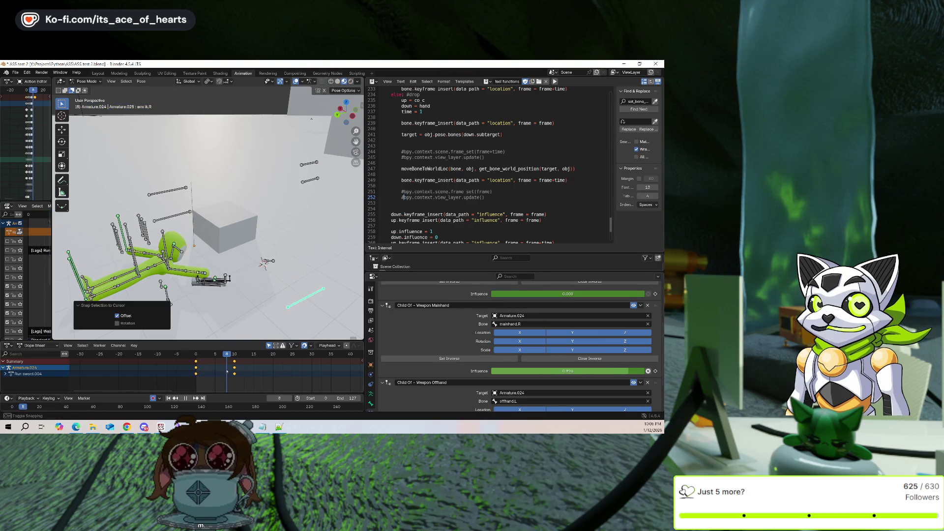
pyautogui.press('space')
pyautogui.hotkey('shift', 's')
pyautogui.click(246, 311)
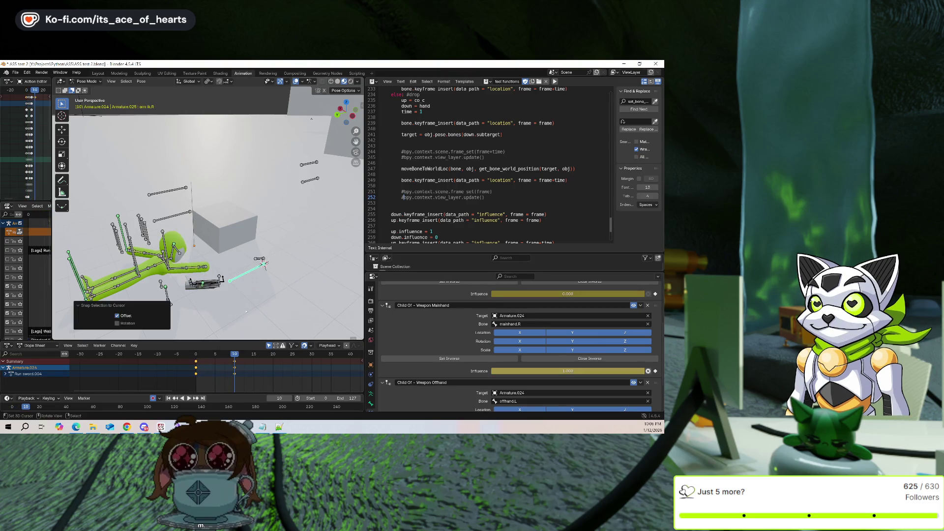
pyautogui.click(264, 265)
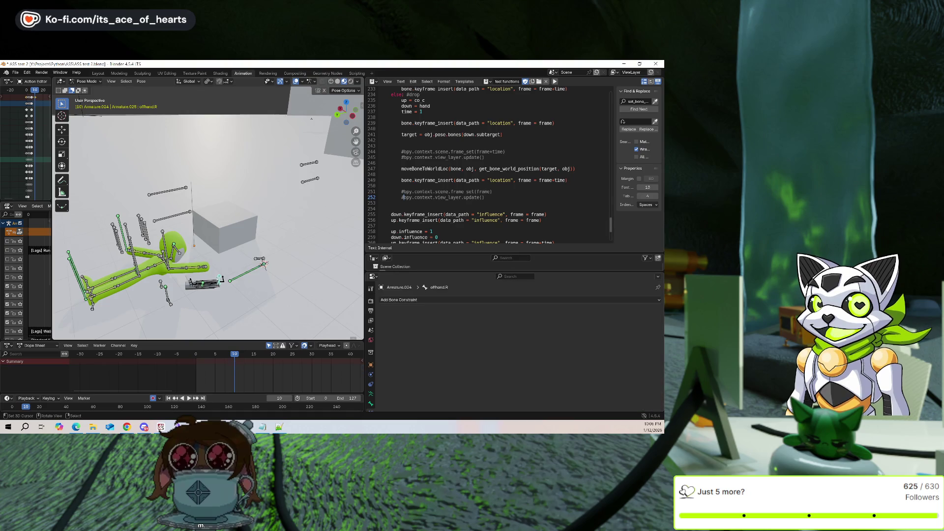
# Snap arm_ik.R onto the 3D cursor at frame 10, keeping its offset
pyautogui.rightClick(264, 265)
pyautogui.press('Escape')
pyautogui.click(264, 266)
pyautogui.click(246, 272)
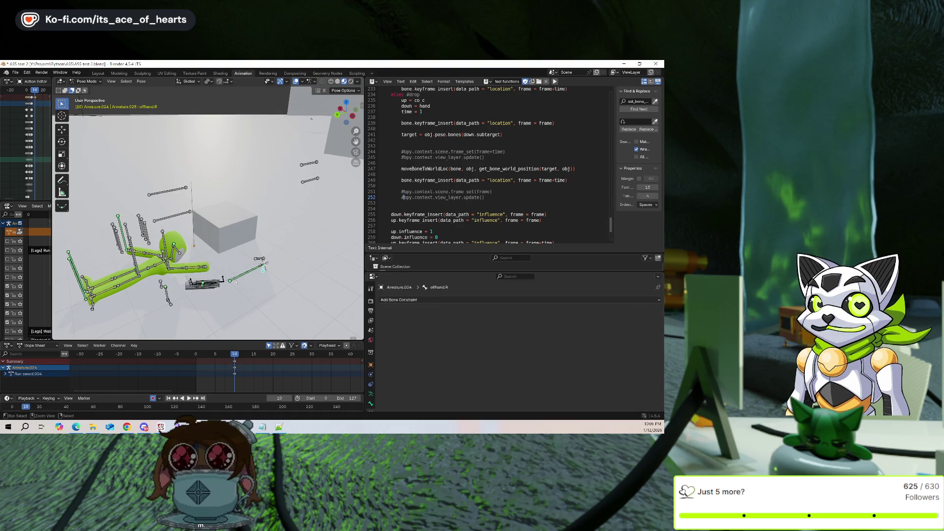
pyautogui.hotkey('shift', 's')
pyautogui.press('Escape')
pyautogui.click(206, 285)
pyautogui.hotkey('shift', 's')
pyautogui.click(237, 265)
# Inspect the weapon_locator.R, offhand.R and mainhand.R bones
pyautogui.moveTo(239, 288)
pyautogui.mouseDown(button='middle')
pyautogui.moveTo(249, 276)
pyautogui.moveTo(231, 275)
pyautogui.moveTo(238, 266)
pyautogui.mouseUp(button='middle')
pyautogui.click(244, 269)
pyautogui.scroll(5, 240, 291)
pyautogui.click(237, 267)
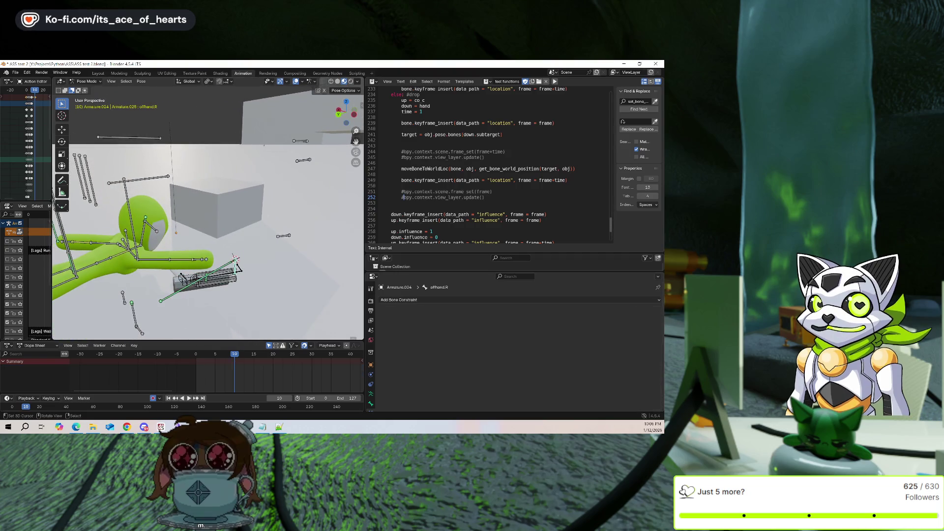
pyautogui.click(284, 237)
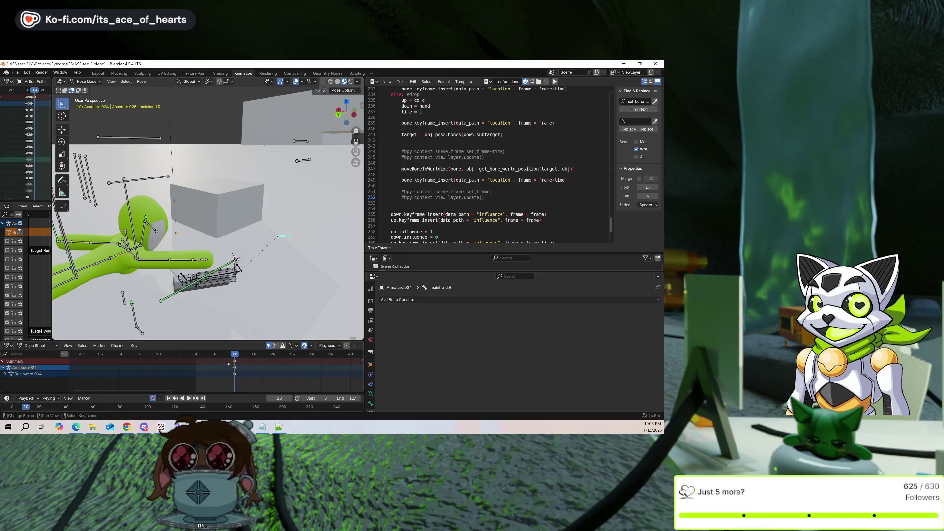
# At frame 0, key the pose and move the mainhand.R grip bone to a new position
pyautogui.hotkey('shift', 'Left')
pyautogui.moveTo(221, 322); pyautogui.dragTo(289, 303, button='middle')
pyautogui.press('i')
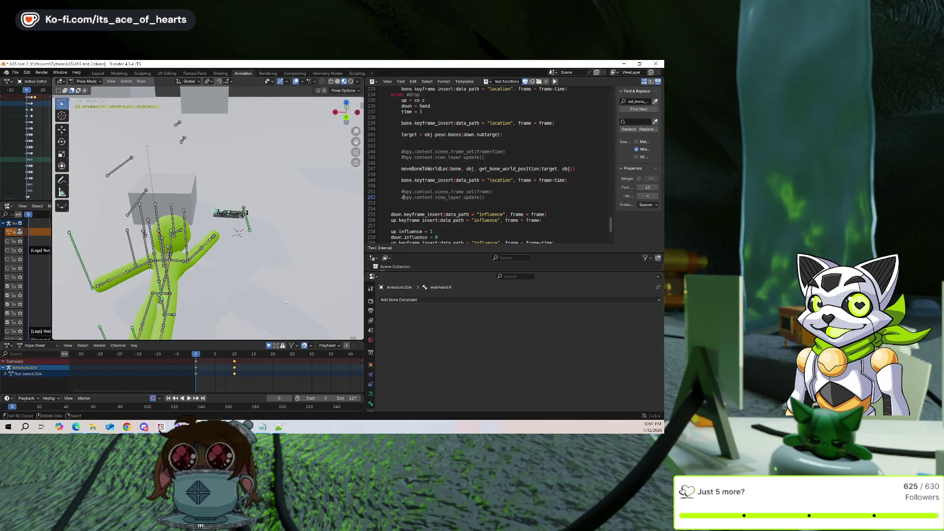
pyautogui.scroll(3, 286, 302)
pyautogui.click(270, 228)
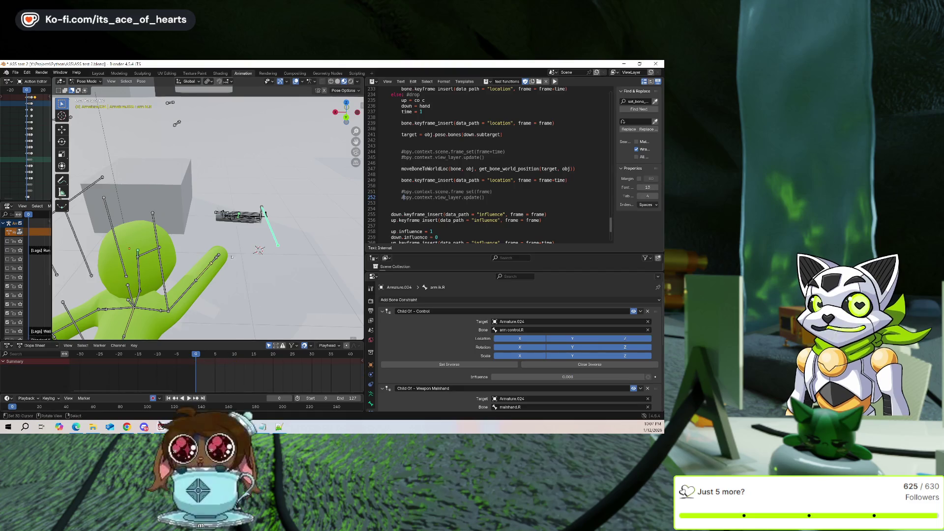
pyautogui.click(218, 213)
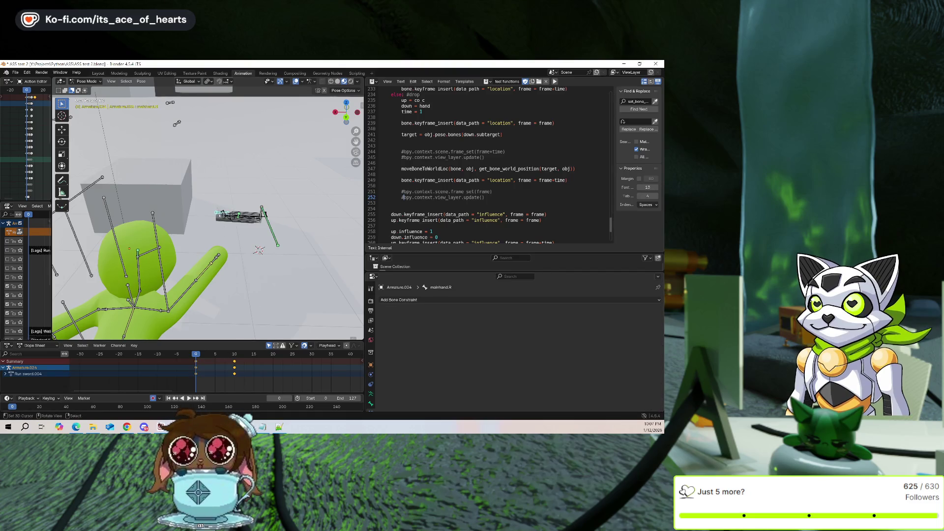
pyautogui.press('g')
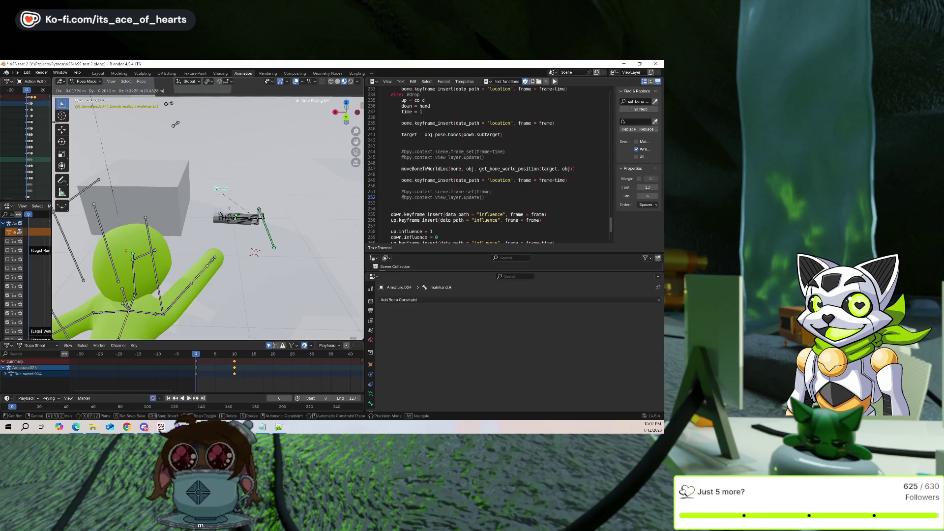
pyautogui.click(344, 215)
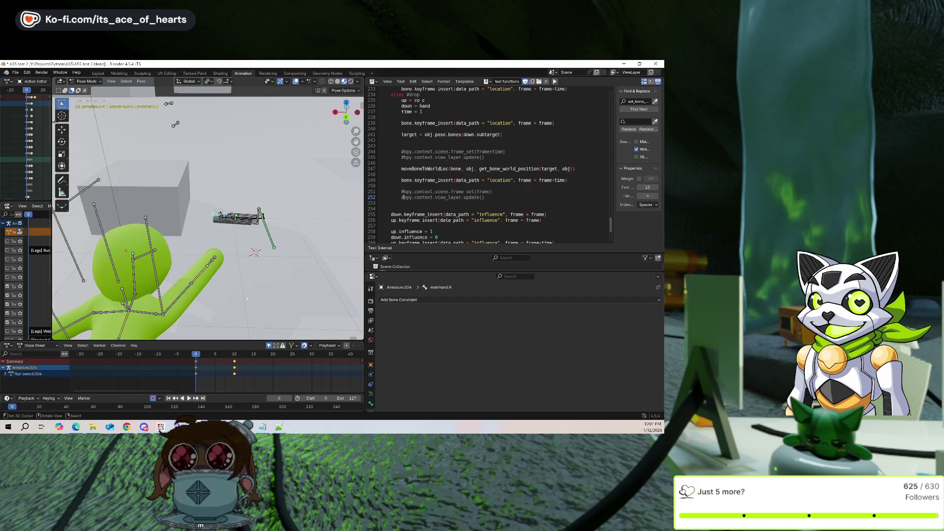
# Deselect everything, replay the pickup animation, then reselect the right arm IK bone
pyautogui.click(235, 372)
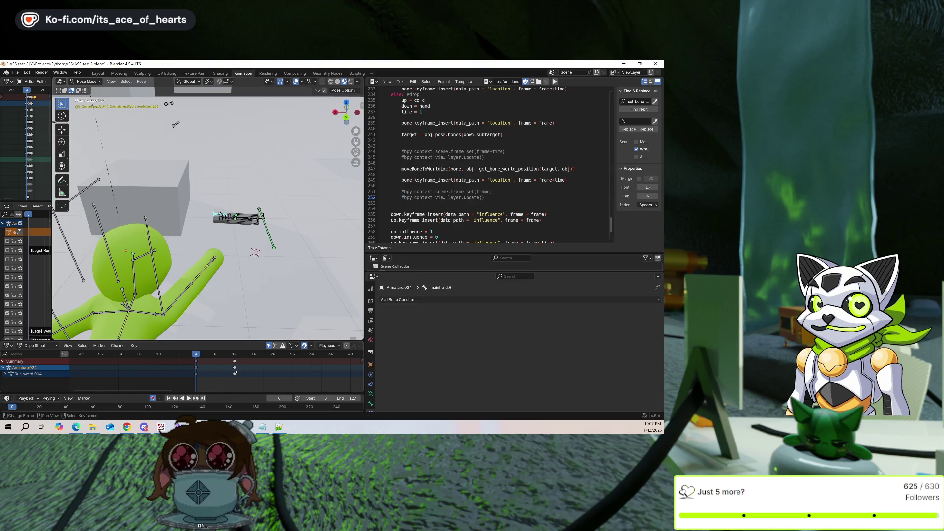
pyautogui.click(229, 255)
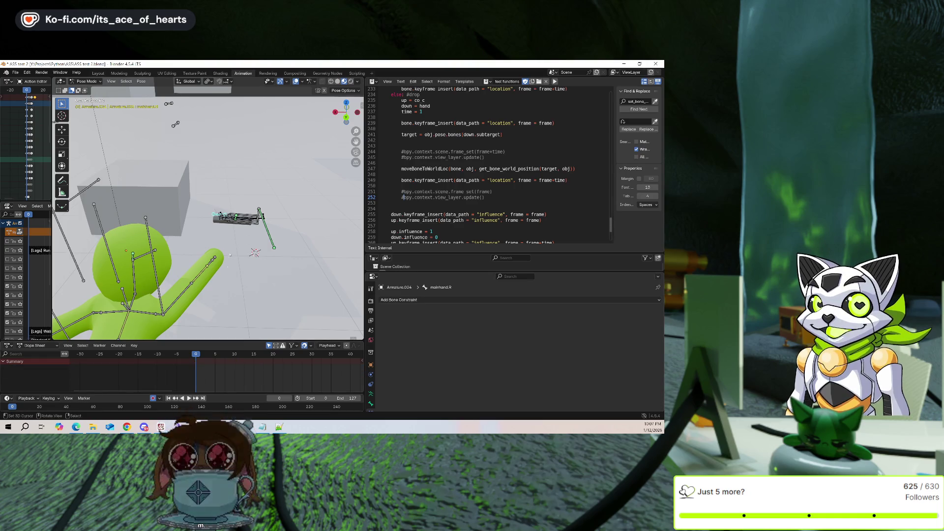
pyautogui.press('space')
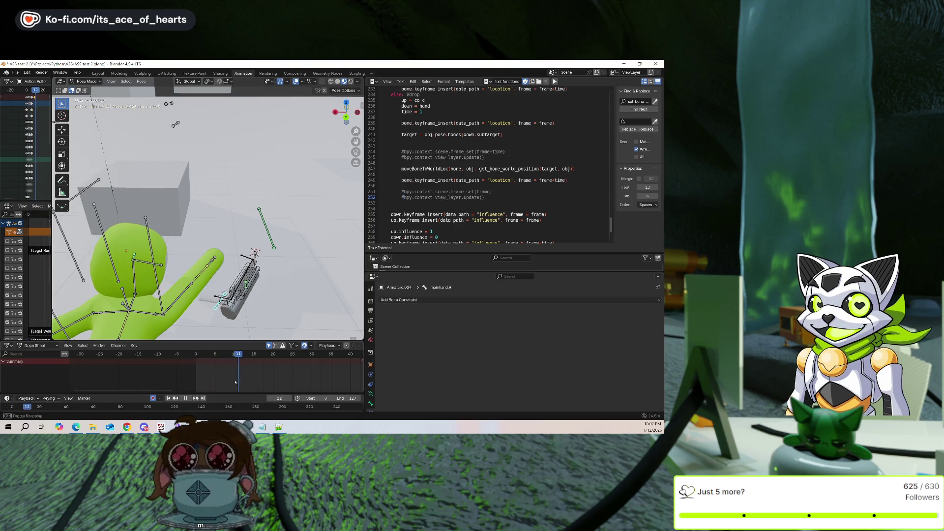
pyautogui.press('Escape')
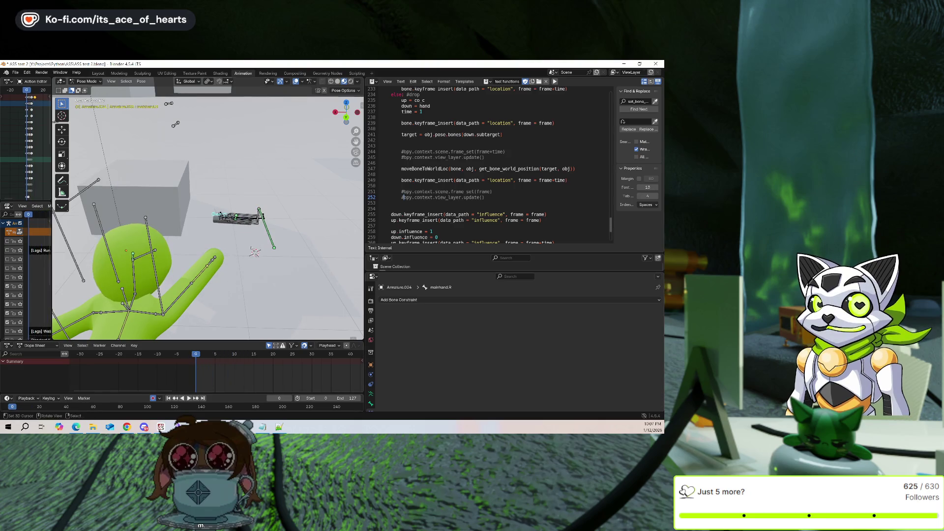
pyautogui.click(267, 229)
pyautogui.moveTo(265, 231); pyautogui.dragTo(174, 285, button='middle')
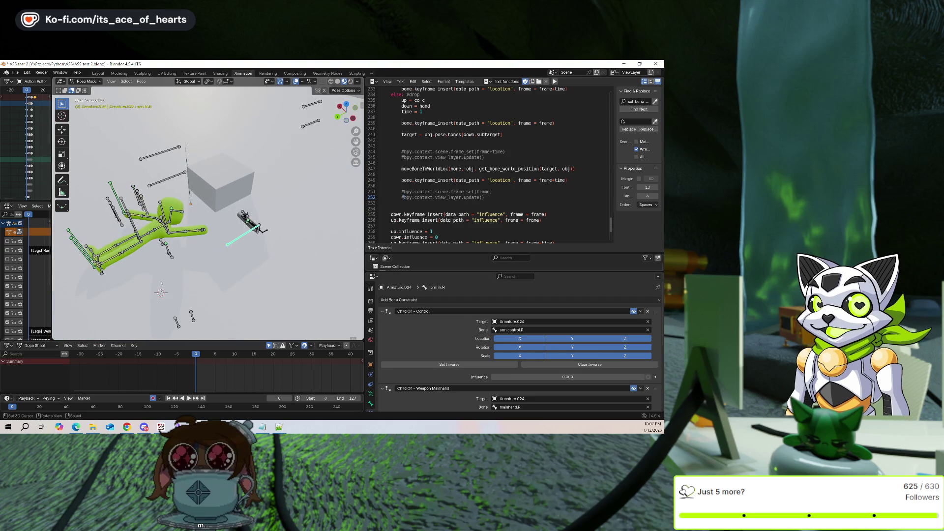
# Snap the right arm IK bone to the 3D cursor, keeping its offset
pyautogui.scroll(3, 160, 292)
pyautogui.hotkey('shift', 's')
pyautogui.click(168, 294)
pyautogui.moveTo(169, 294); pyautogui.dragTo(249, 286, button='middle')
# Raise the arm IK bone 0.232 m along Z and save ASS test 2.blend
pyautogui.press('g')
pyautogui.hotkey('shift', 'z')
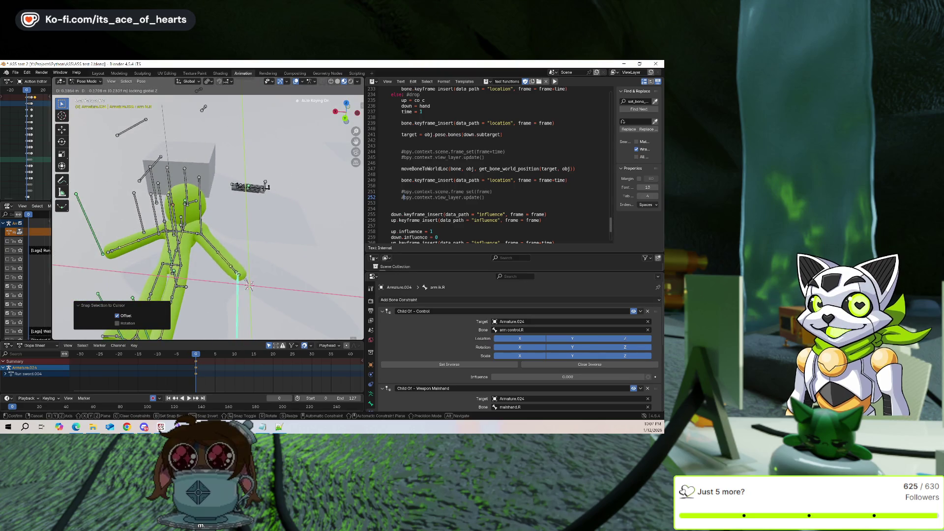
pyautogui.click(211, 246)
pyautogui.moveTo(211, 246)
pyautogui.mouseDown(button='middle')
pyautogui.moveTo(147, 250)
pyautogui.moveTo(202, 266)
pyautogui.moveTo(244, 324)
pyautogui.mouseUp(button='middle')
pyautogui.press('g')
pyautogui.press('z')
pyautogui.click(188, 248)
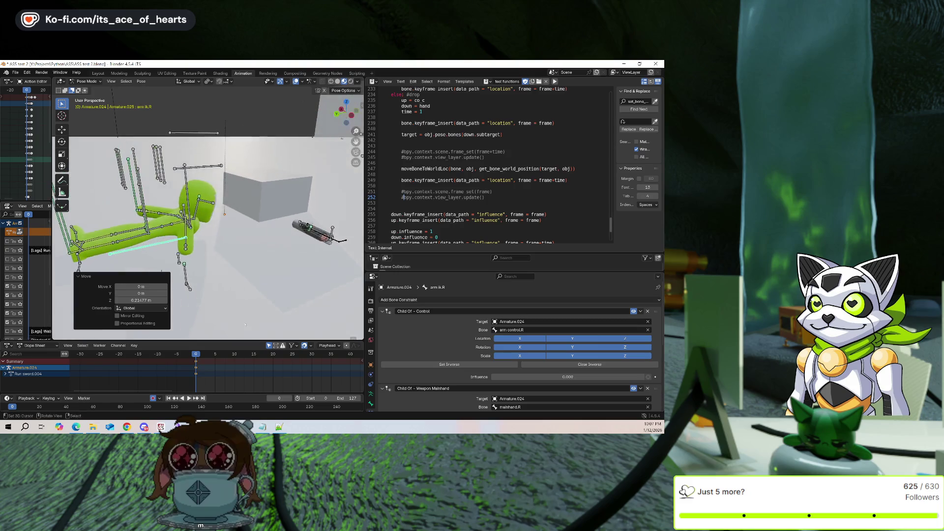
pyautogui.hotkey('ctrl', 's')
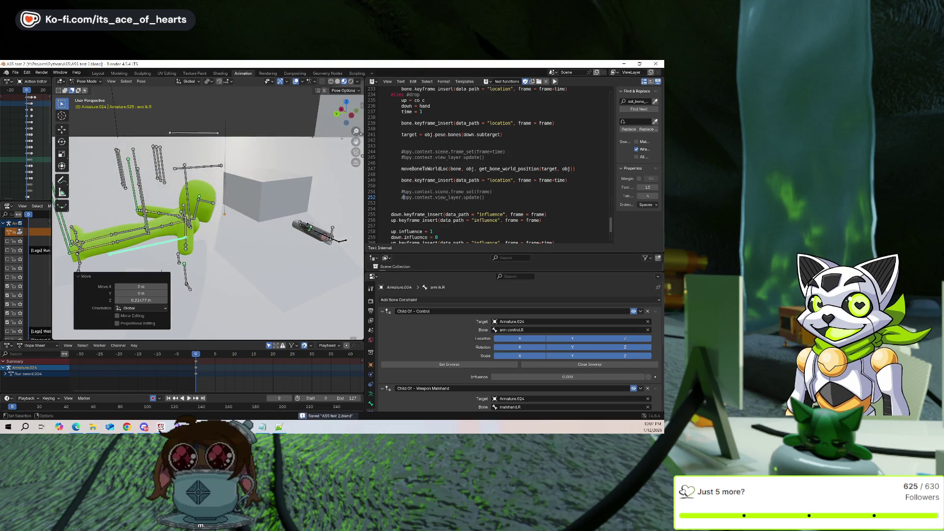
# Uncomment the frame_set and view_layer update lines 244, 245, 251 and 252
pyautogui.press('Up')
pyautogui.press('Delete')
pyautogui.press('Up')
pyautogui.press('Up')
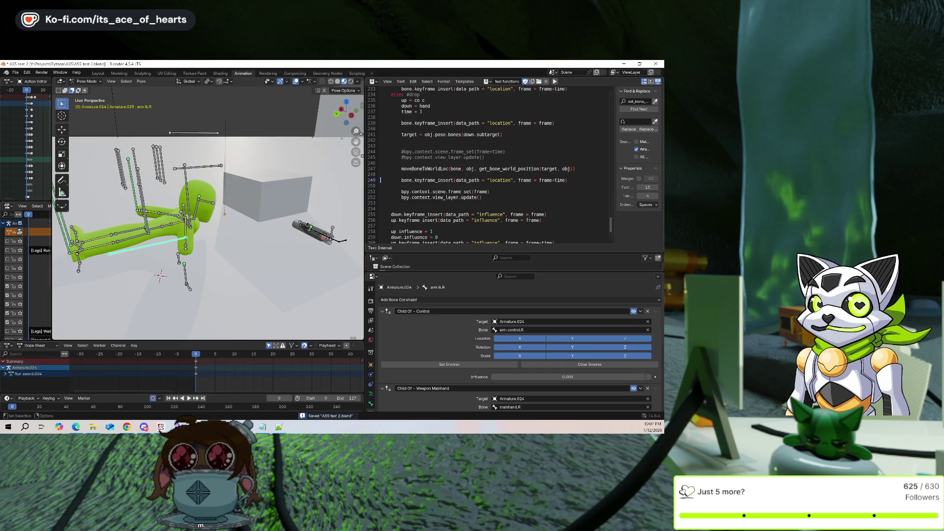
pyautogui.press('Delete')
pyautogui.press('Up')
pyautogui.press('Delete')
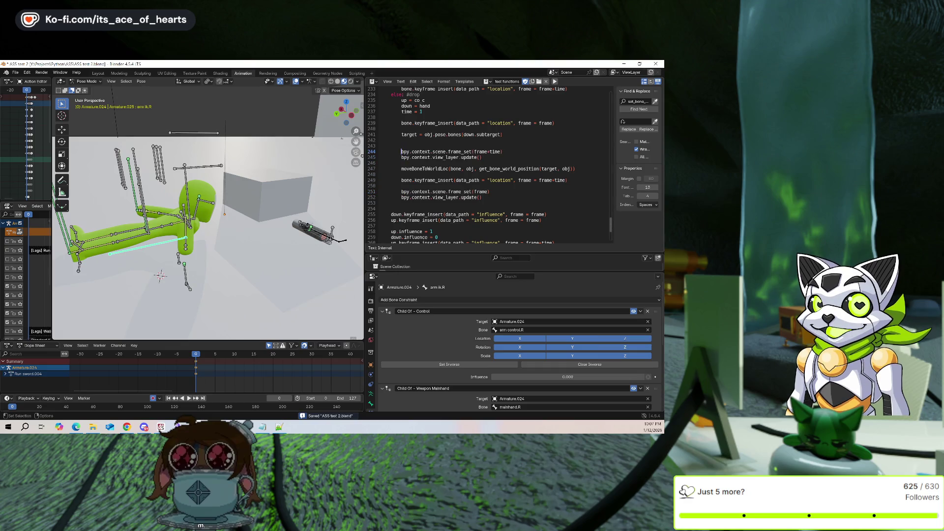
# Save, run the pickup script with Alt+P, and play the keyed result
pyautogui.hotkey('ctrl', 's')
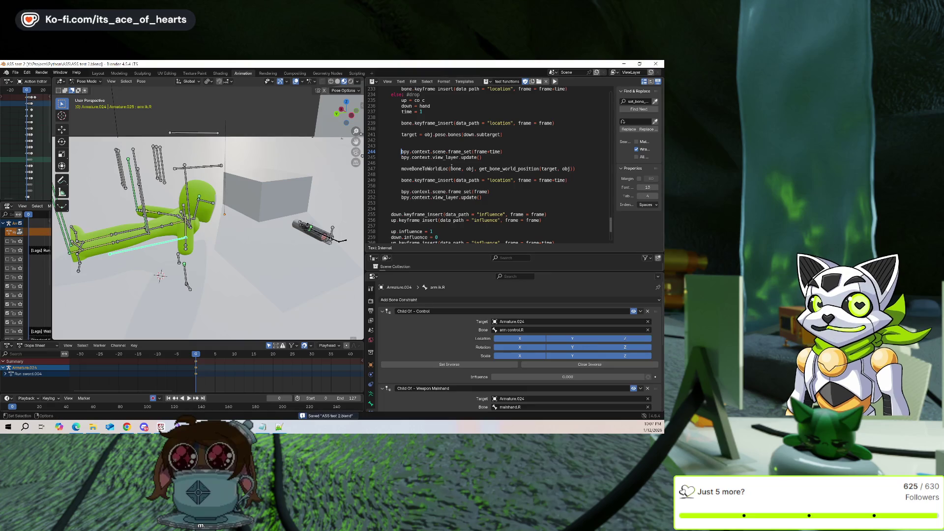
pyautogui.hotkey('alt', 'p')
pyautogui.press('space')
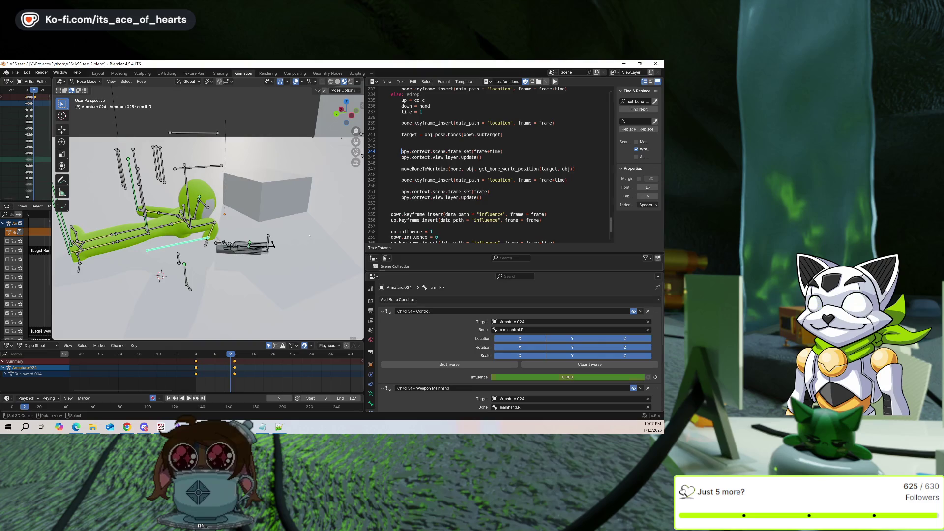
# Undo the script's keyframes and run the pickup script again
pyautogui.press('Escape')
pyautogui.moveTo(300, 242)
pyautogui.mouseDown(button='middle')
pyautogui.moveTo(257, 260)
pyautogui.moveTo(315, 246)
pyautogui.mouseUp(button='middle')
pyautogui.hotkey('ctrl', 'z')
pyautogui.hotkey('ctrl', 'z')
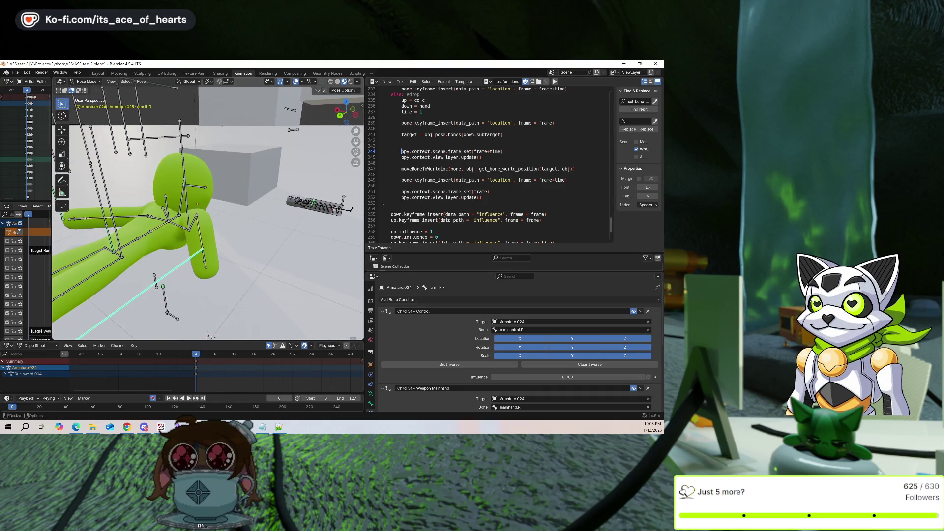
pyautogui.hotkey('alt', 'p')
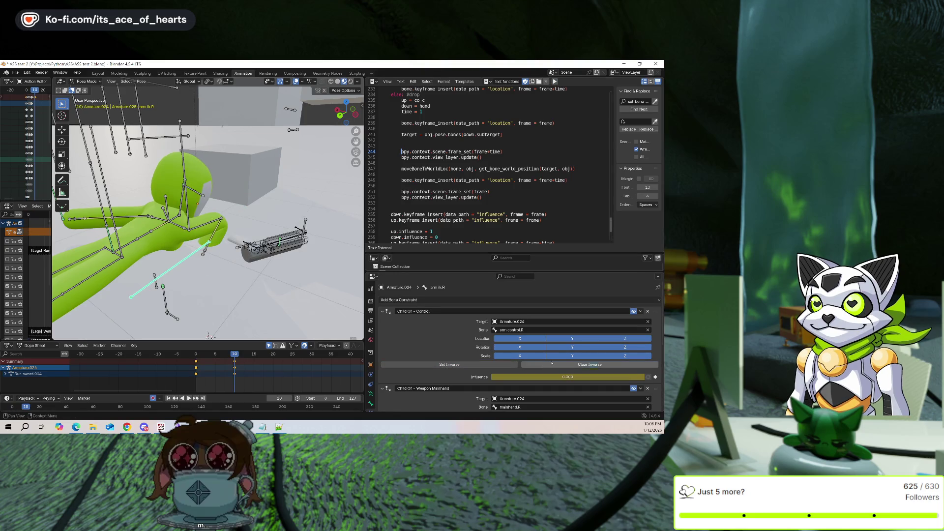
# Clear Inverse on the Weapon Mainhand Child Of constraint and select weapon_locator.R
pyautogui.scroll(-1, 496, 363)
pyautogui.scroll(-4, 496, 363)
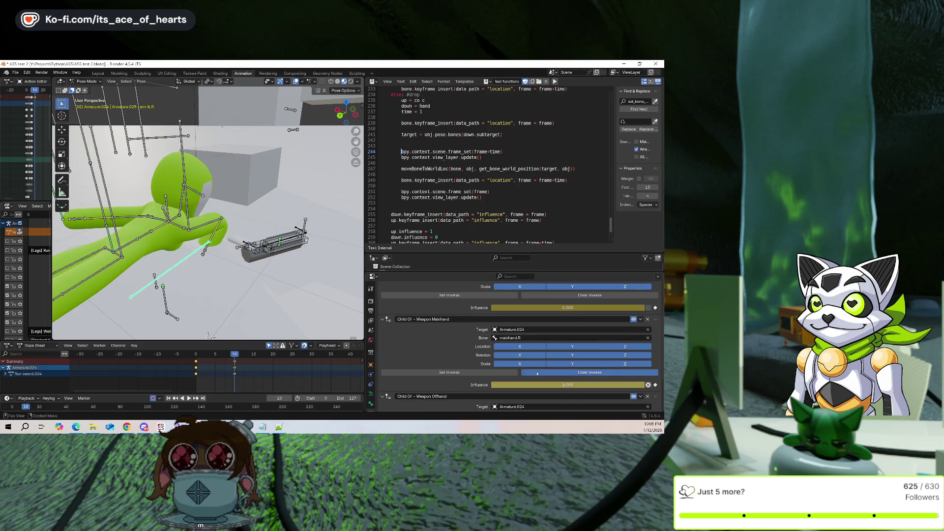
pyautogui.click(504, 373)
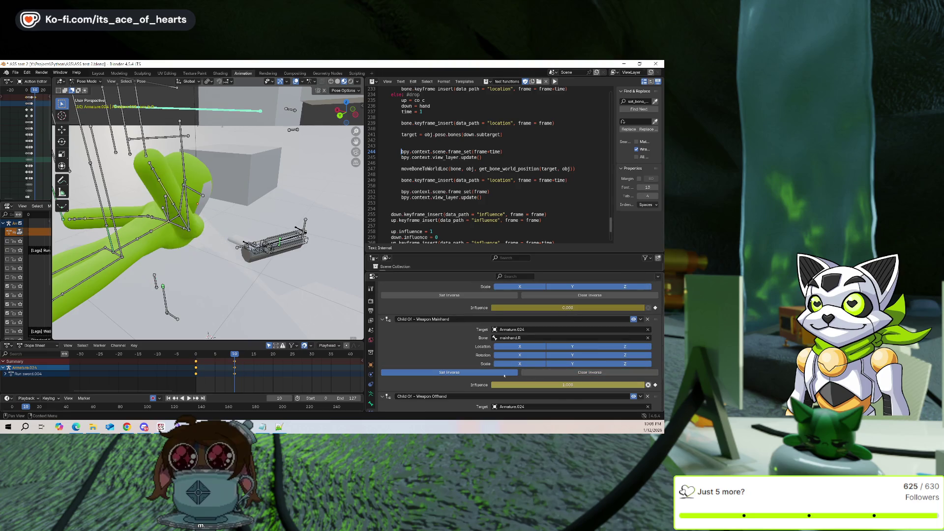
pyautogui.click(537, 373)
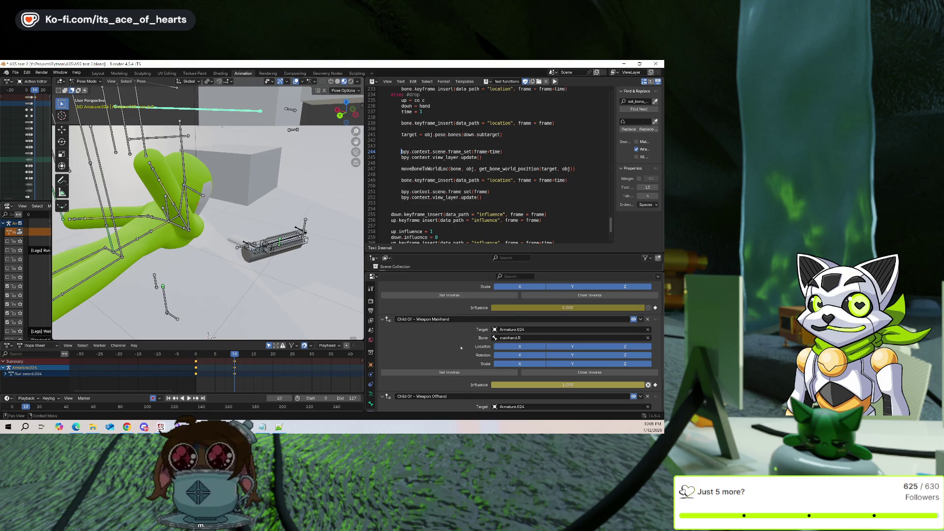
pyautogui.click(275, 241)
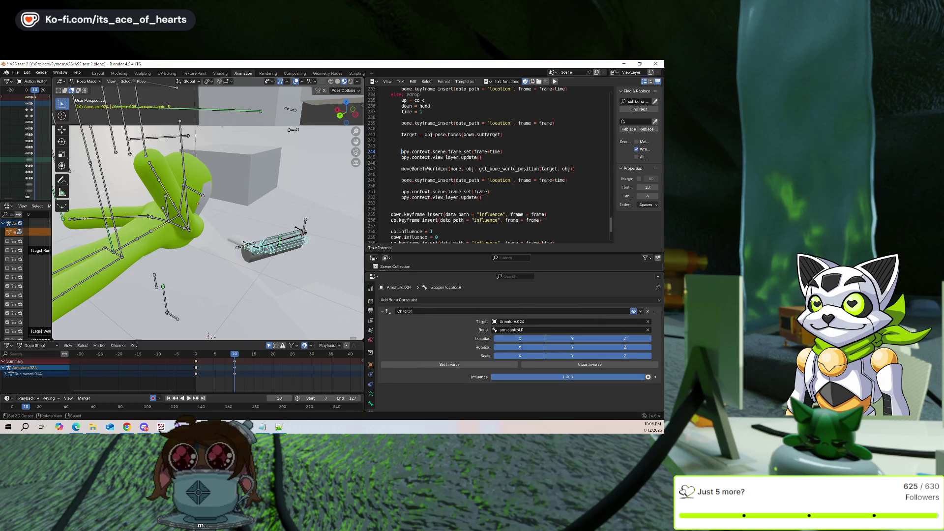
# Snap arm_ik.R onto the 3D cursor placed at the sword's mainhand.R grip
pyautogui.click(237, 246)
pyautogui.moveTo(237, 246); pyautogui.dragTo(224, 247, button='middle')
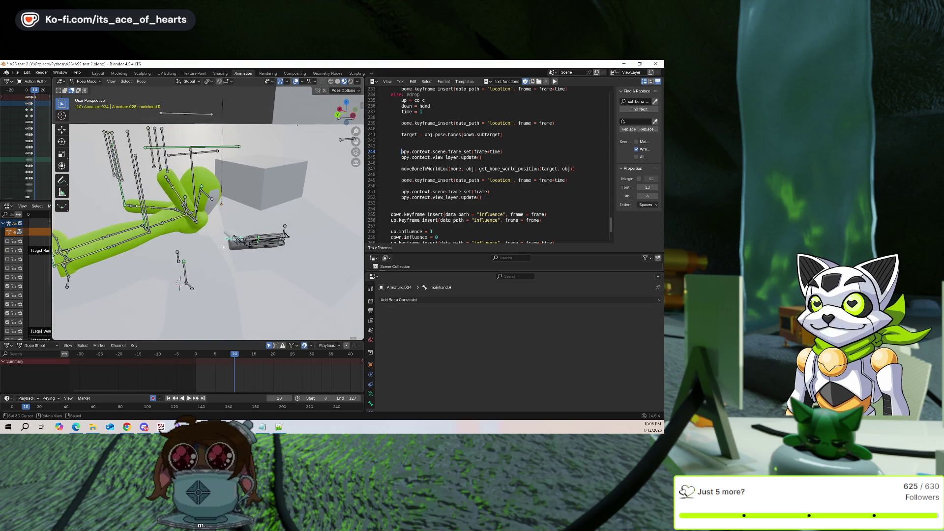
pyautogui.hotkey('shift', 's')
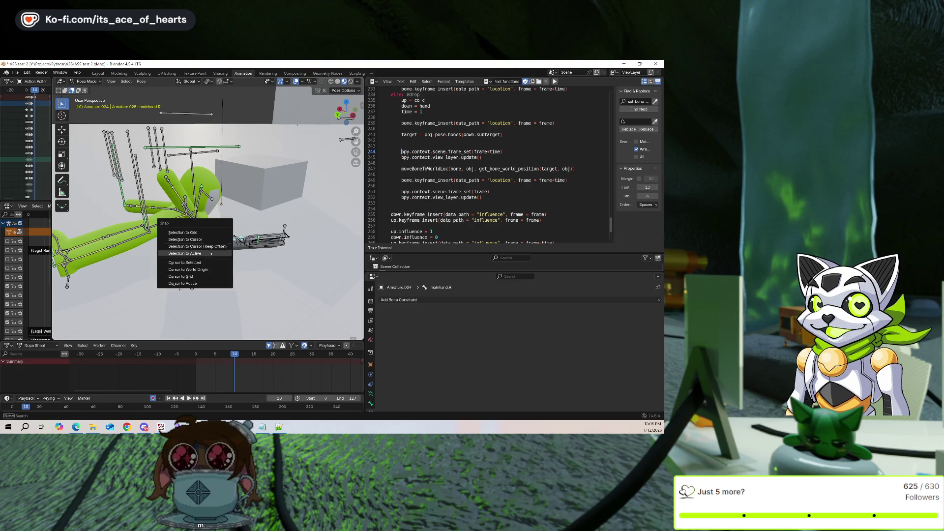
pyautogui.click(217, 261)
pyautogui.click(344, 139)
pyautogui.hotkey('shift', 's')
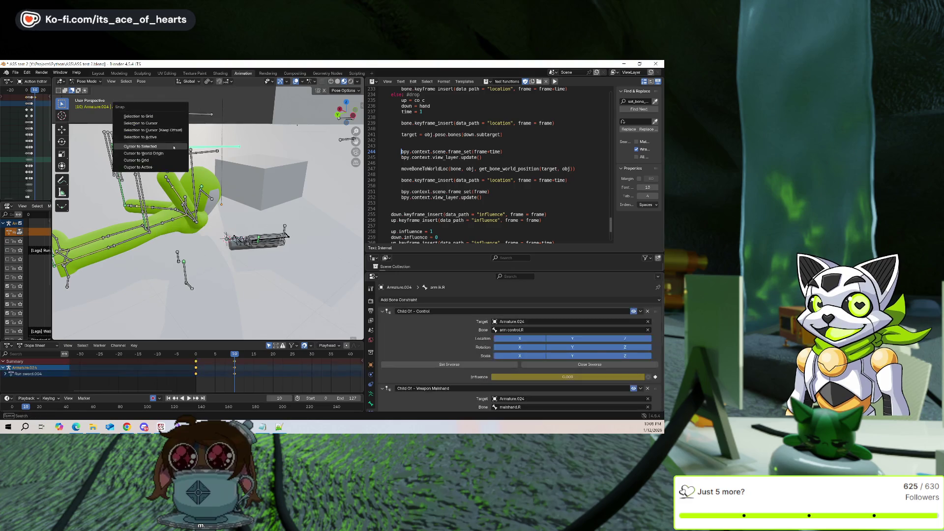
pyautogui.click(147, 135)
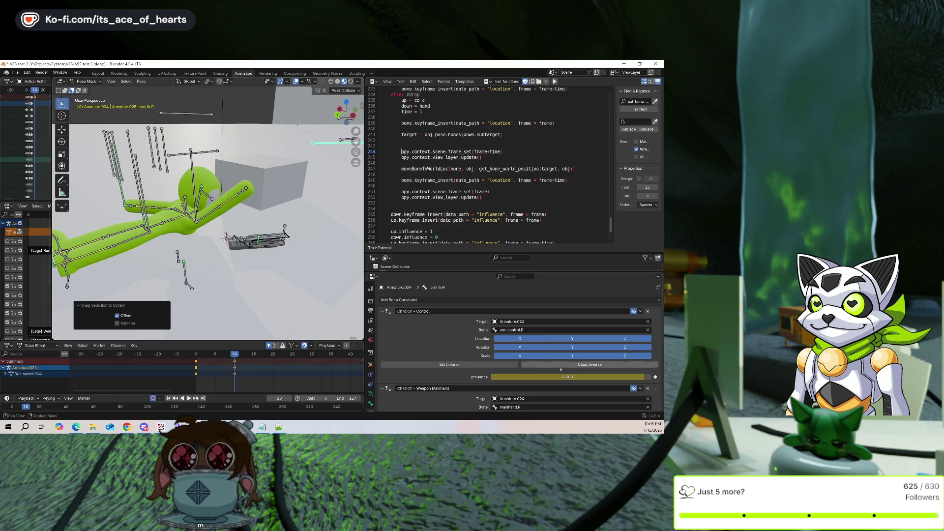
# Set Inverse on the Weapon Mainhand constraint
pyautogui.click(529, 365)
pyautogui.scroll(-3, 515, 366)
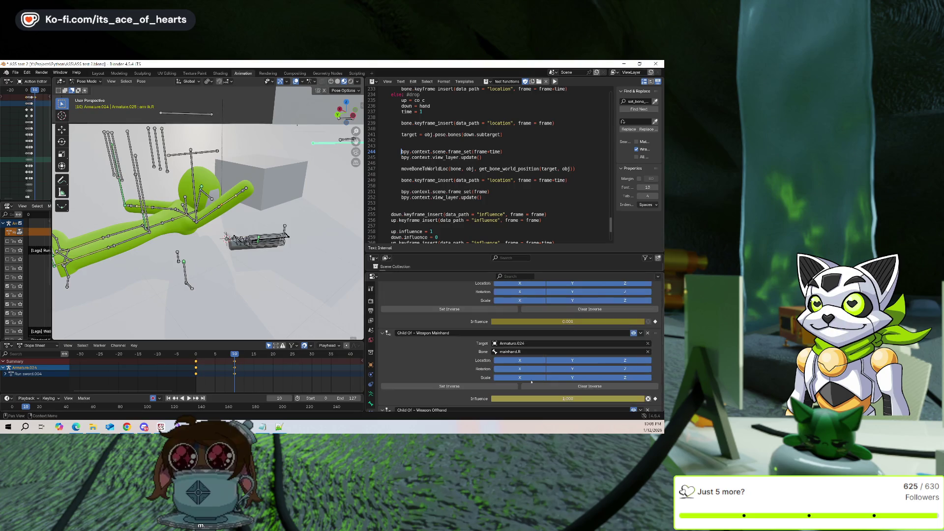
pyautogui.click(499, 386)
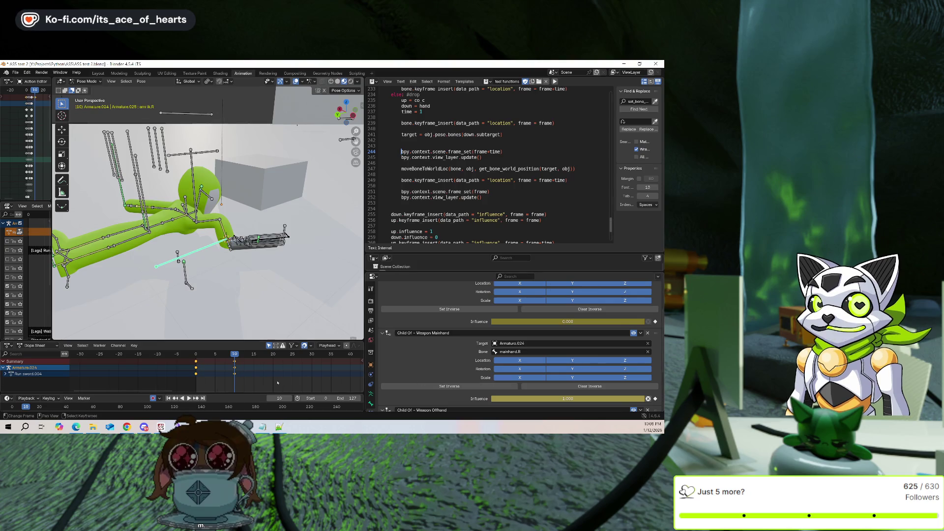
# Delete the rig's keyframes, undoing and retrying the deletion
pyautogui.press('x')
pyautogui.hotkey('ctrl', 'z')
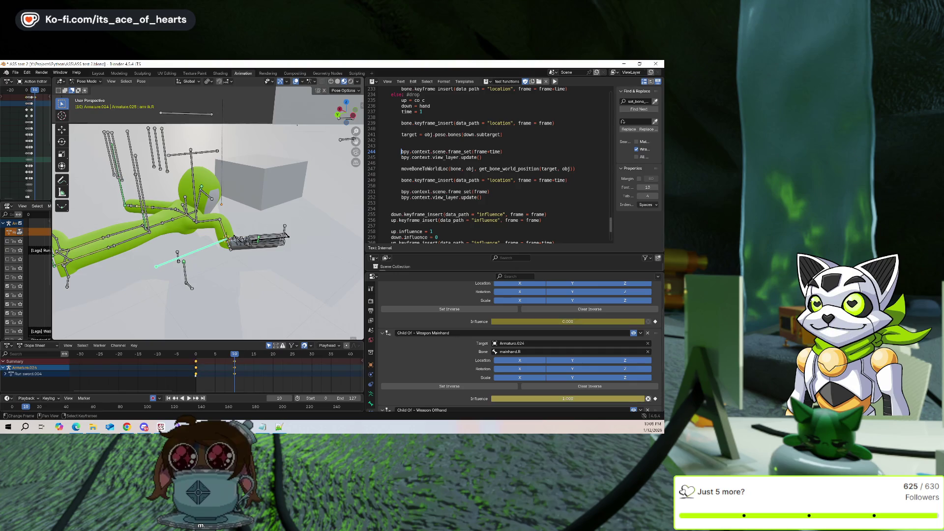
pyautogui.hotkey('shift', 'Left')
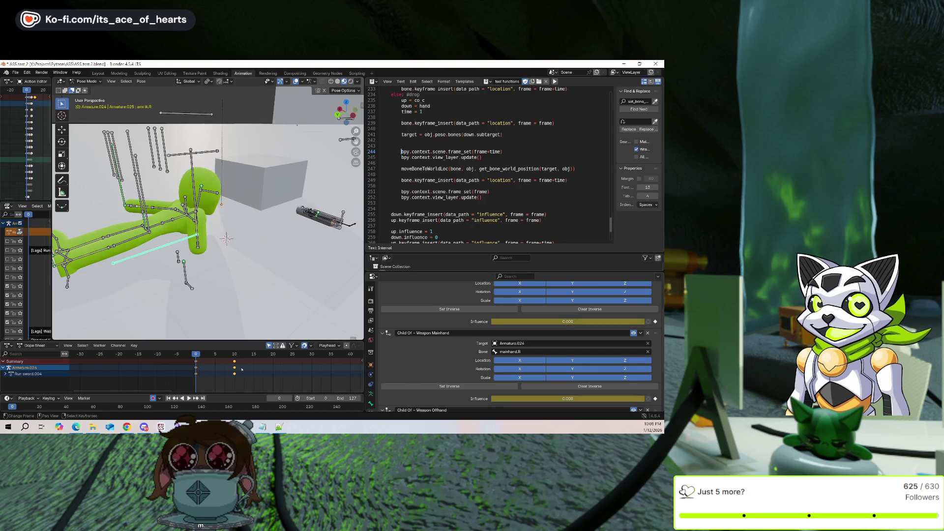
pyautogui.hotkey('ctrl', 'shift', 'z')
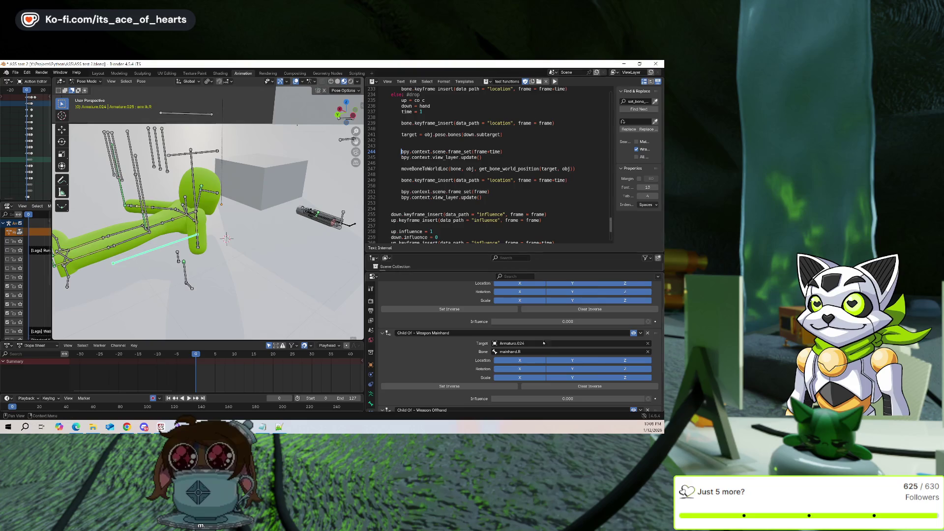
pyautogui.hotkey('ctrl', 'z')
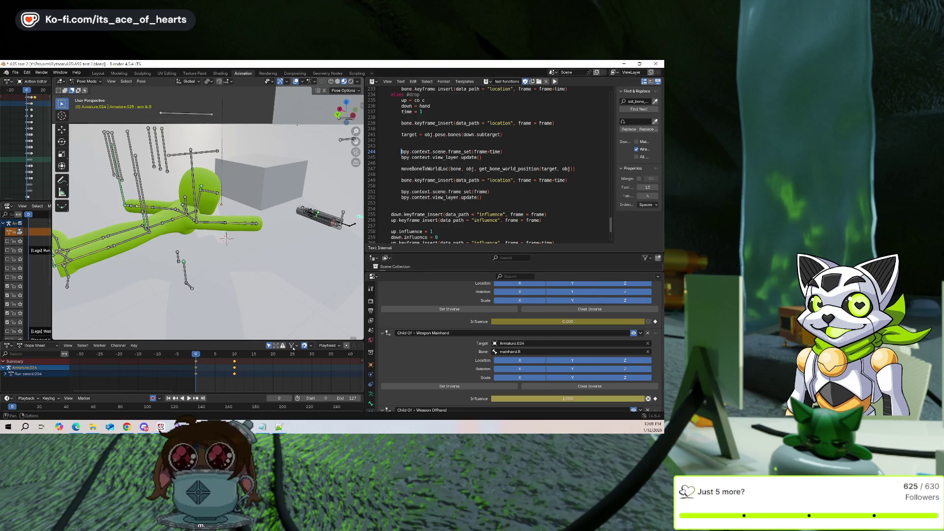
pyautogui.moveTo(226, 276)
pyautogui.mouseDown(button='middle')
pyautogui.moveTo(246, 264)
pyautogui.moveTo(231, 305)
pyautogui.mouseUp(button='middle')
# At frame 10, clear the keyframes and comment out the view_layer.update() call on line 252
pyautogui.moveTo(199, 372)
pyautogui.mouseDown()
pyautogui.moveTo(235, 373)
pyautogui.moveTo(197, 375)
pyautogui.mouseUp()
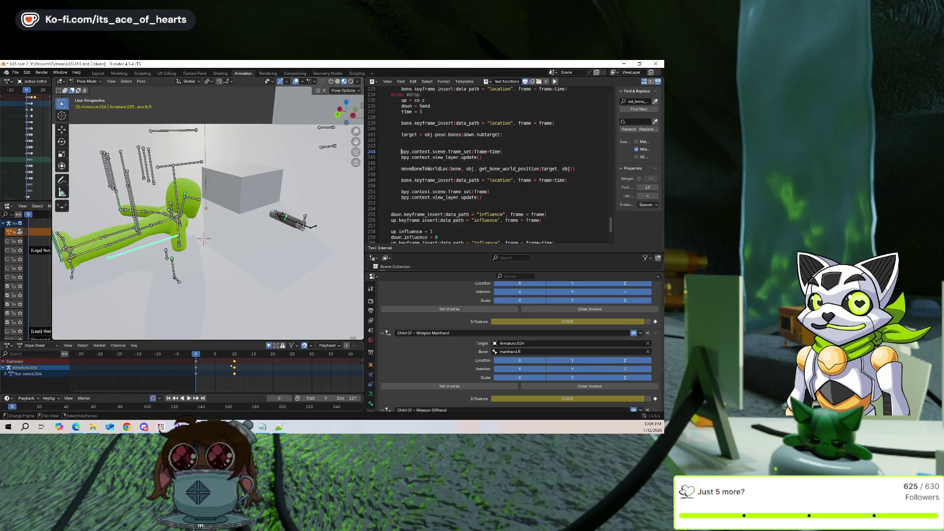
pyautogui.hotkey('ctrl', 'z')
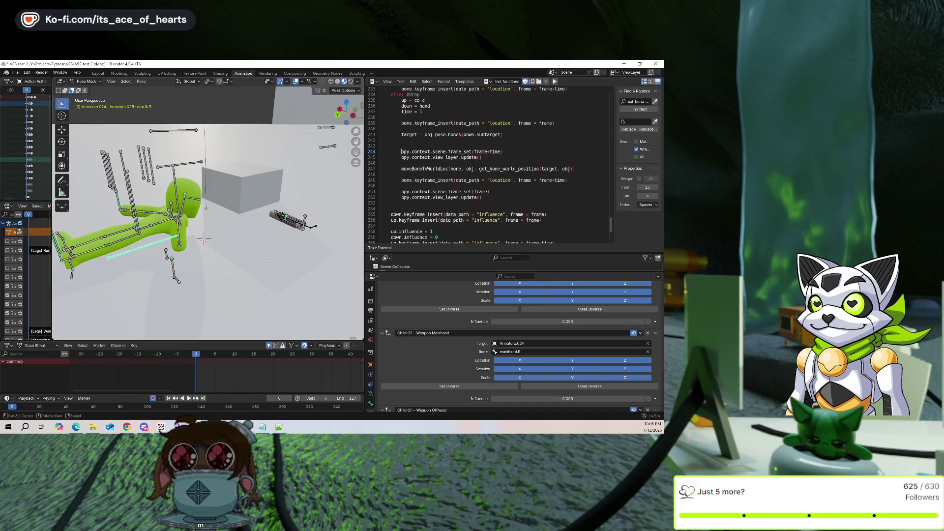
pyautogui.click(402, 198)
pyautogui.write('#')
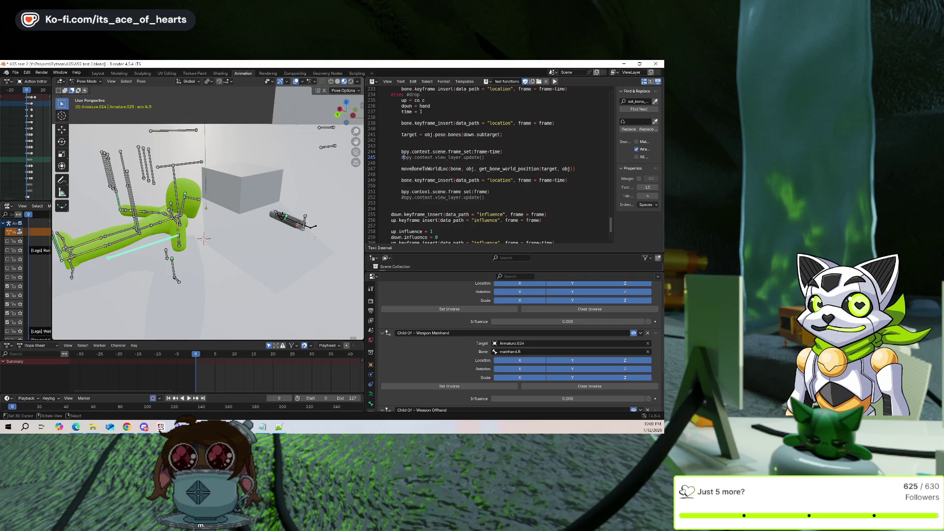
# Regenerate the pickup keyframes with Run Script and step around frame 10
pyautogui.moveTo(216, 371)
pyautogui.mouseDown()
pyautogui.moveTo(237, 370)
pyautogui.moveTo(197, 379)
pyautogui.mouseUp()
pyautogui.click(555, 82)
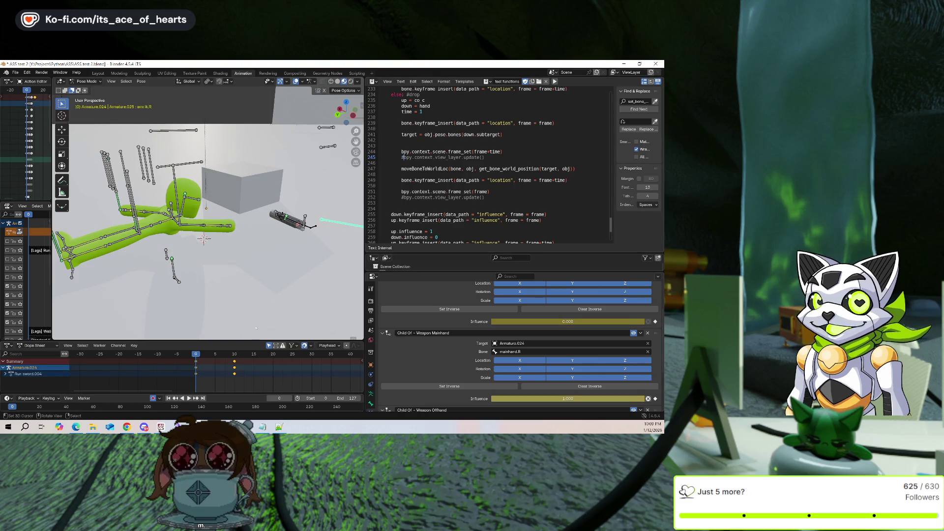
pyautogui.moveTo(295, 246); pyautogui.dragTo(338, 249, button='middle')
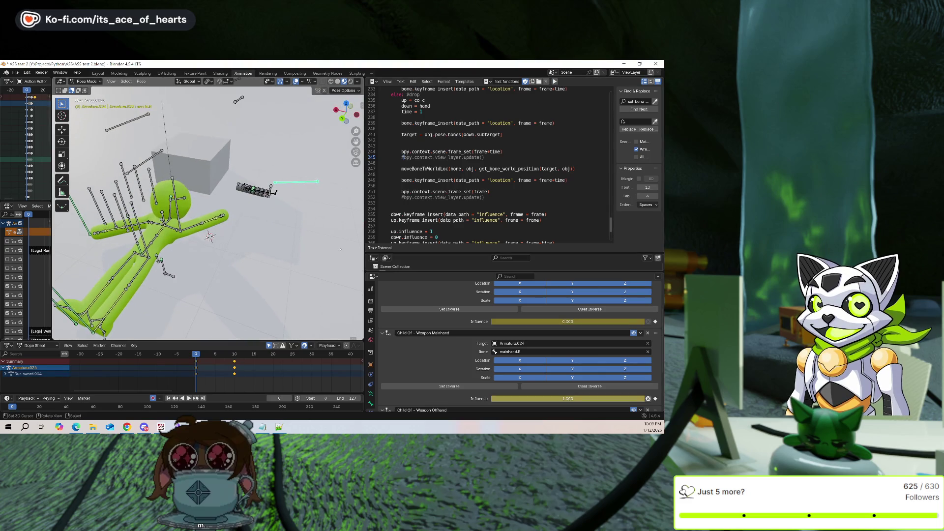
pyautogui.press('Right')
pyautogui.press('Right')
pyautogui.press('Right')
pyautogui.press('Right')
pyautogui.press('Right')
pyautogui.press('Right')
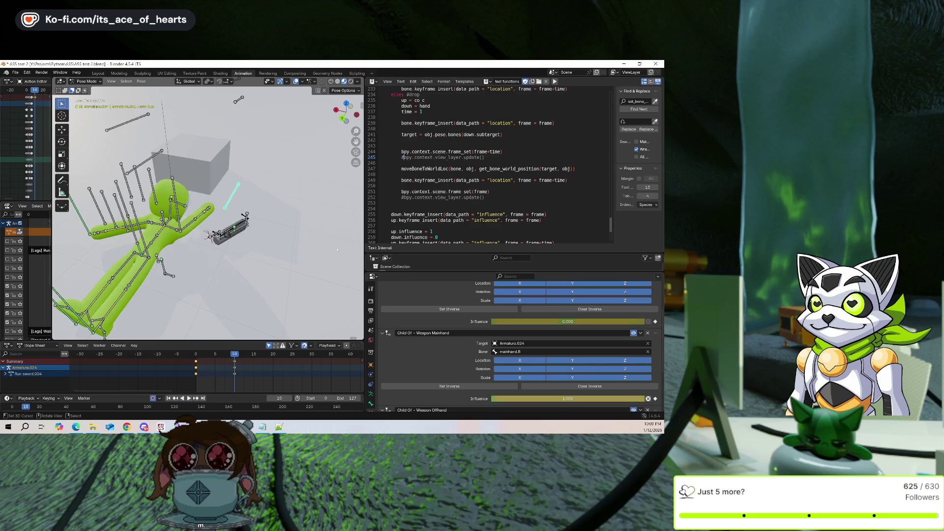
pyautogui.press('Left')
pyautogui.press('Left')
pyautogui.press('Left')
pyautogui.scroll(3, 253, 226)
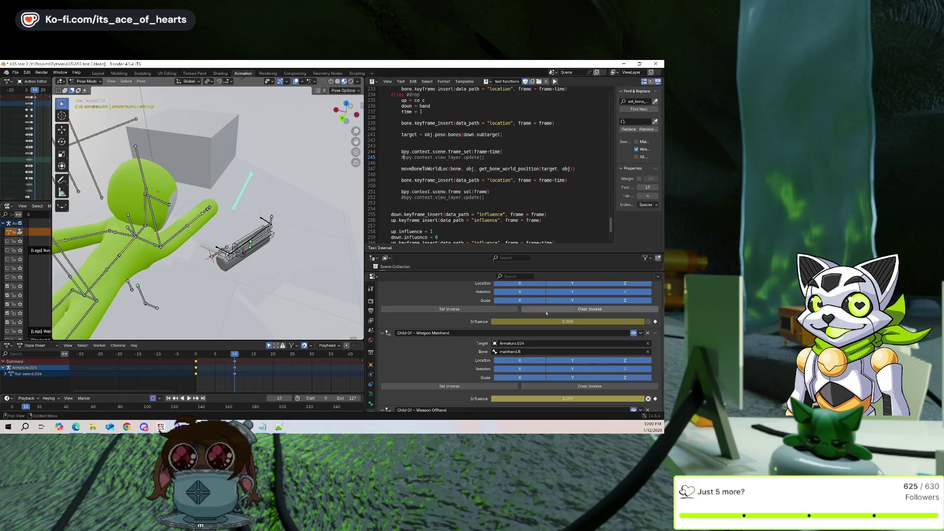
# Clear the weapon constraint's inverse and step through frames 0–10 to check the reach
pyautogui.click(522, 386)
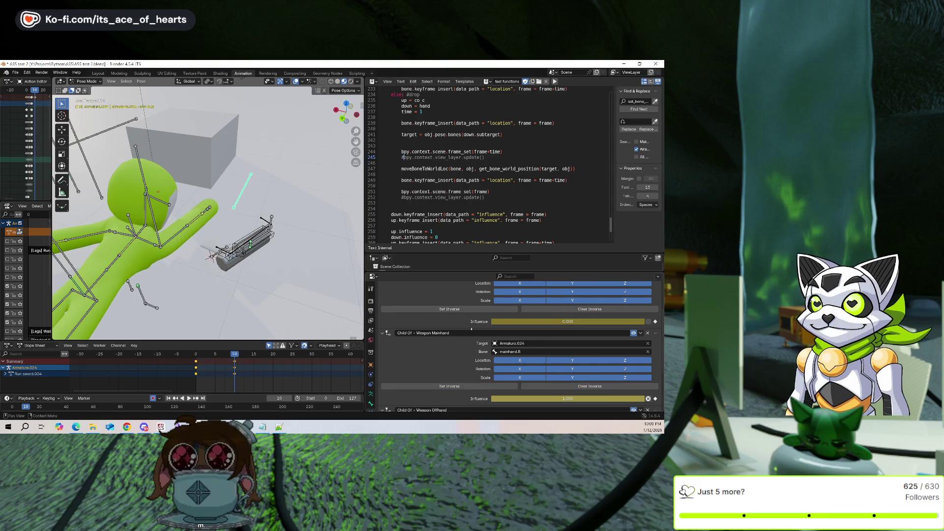
pyautogui.moveTo(207, 222)
pyautogui.mouseDown(button='middle')
pyautogui.moveTo(231, 202)
pyautogui.moveTo(328, 285)
pyautogui.moveTo(261, 240)
pyautogui.moveTo(275, 246)
pyautogui.moveTo(277, 266)
pyautogui.moveTo(229, 209)
pyautogui.mouseUp(button='middle')
pyautogui.press('Left')
pyautogui.press('Left')
pyautogui.press('Left')
pyautogui.press('Left')
pyautogui.press('Left')
pyautogui.press('Left')
pyautogui.press('Left')
pyautogui.press('Left')
pyautogui.press('Right')
pyautogui.press('Right')
pyautogui.press('Right')
pyautogui.press('Left')
pyautogui.press('Left')
pyautogui.press('Left')
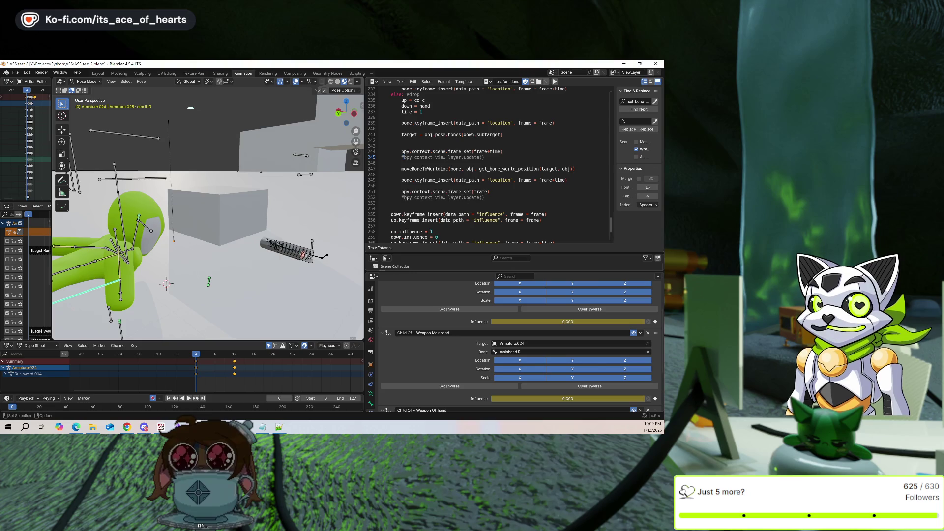
# Uncomment the view_layer.update() calls on lines 252 and 245 of the script
pyautogui.press('Delete')
pyautogui.click(402, 157)
pyautogui.press('Delete')
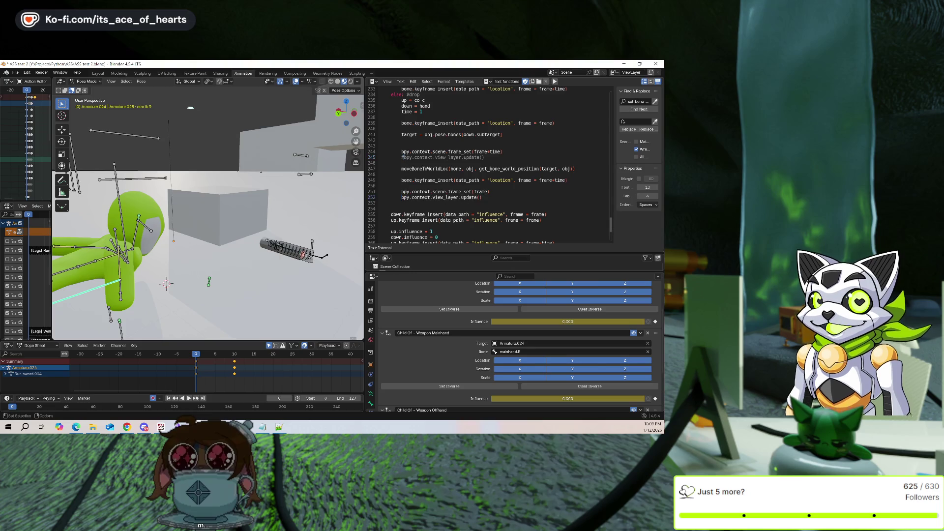
# Delete the rig's old keyframes and rerun the script to rekey the pickup at frames 0 and 10
pyautogui.press('Delete')
pyautogui.moveTo(217, 295); pyautogui.dragTo(187, 301, button='middle')
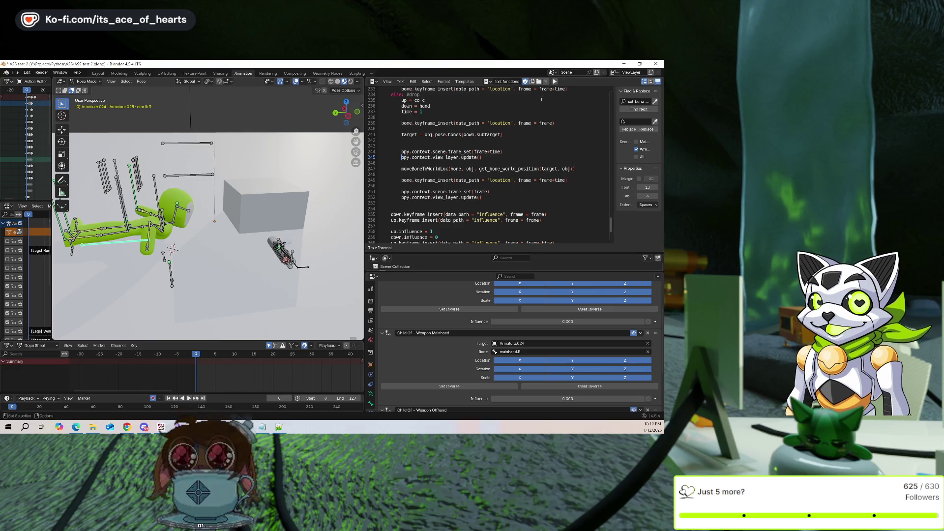
pyautogui.hotkey('alt', 'p')
pyautogui.moveTo(324, 229); pyautogui.dragTo(276, 266, button='middle')
pyautogui.scroll(3, 275, 266)
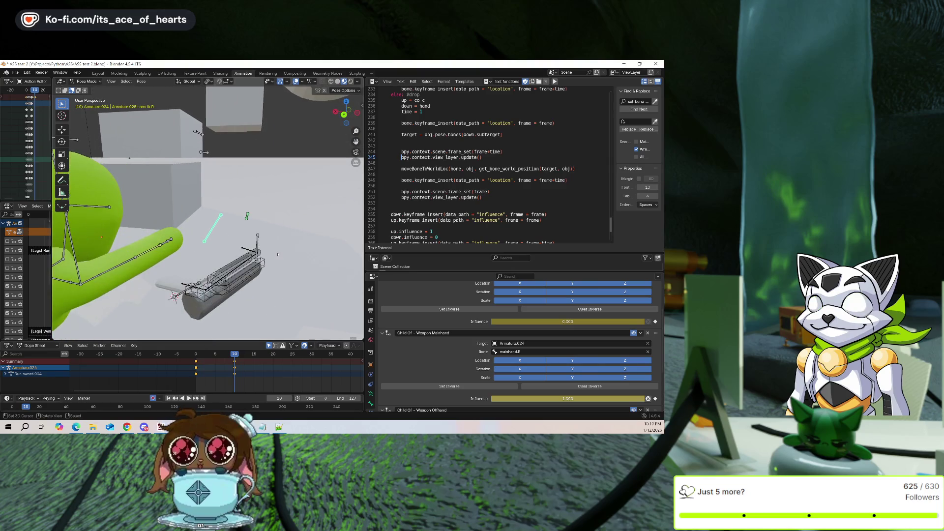
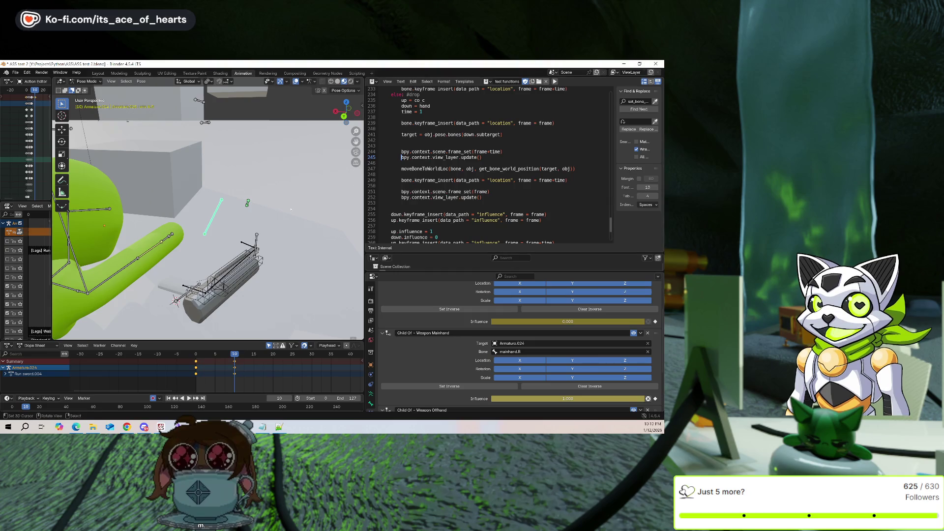
# Snap the arm and sword bones to the 3D cursor with Keep Offset twice, then undo the snap
pyautogui.hotkey('ctrl', 'z')
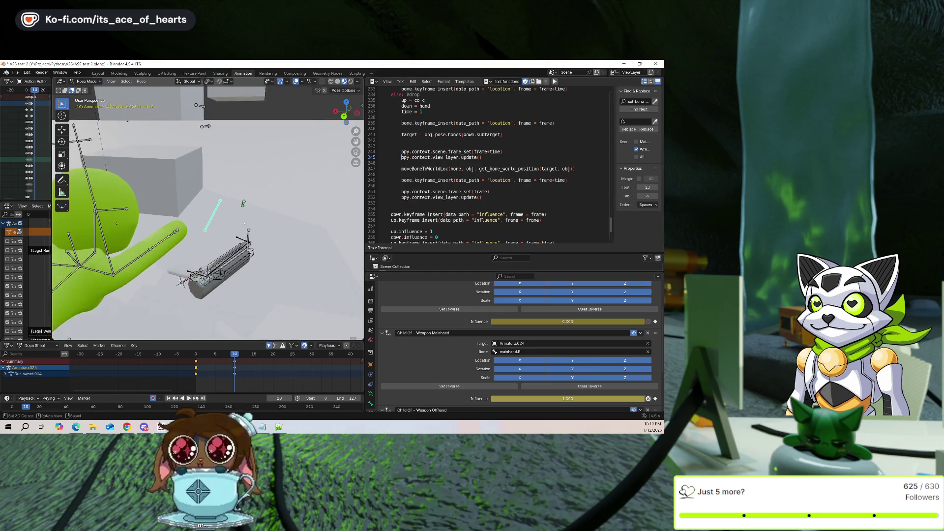
pyautogui.hotkey('shift', 's')
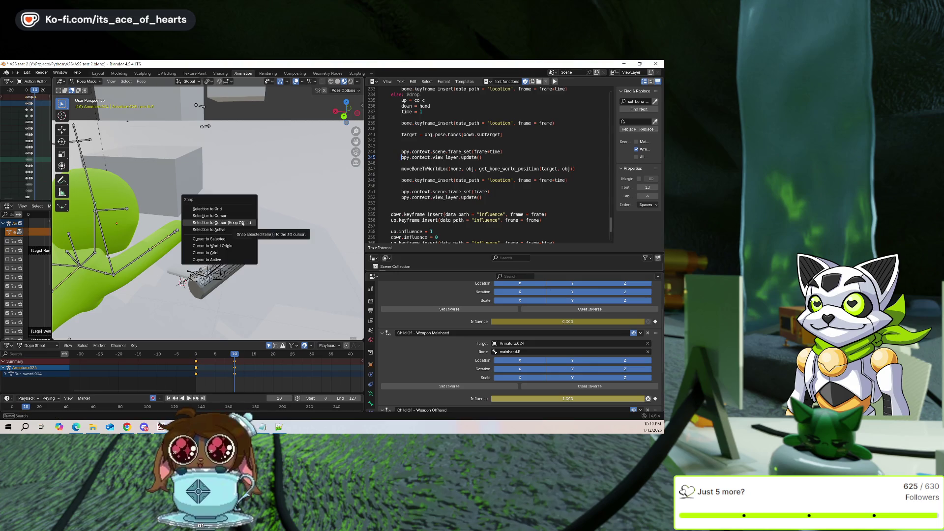
pyautogui.click(243, 223)
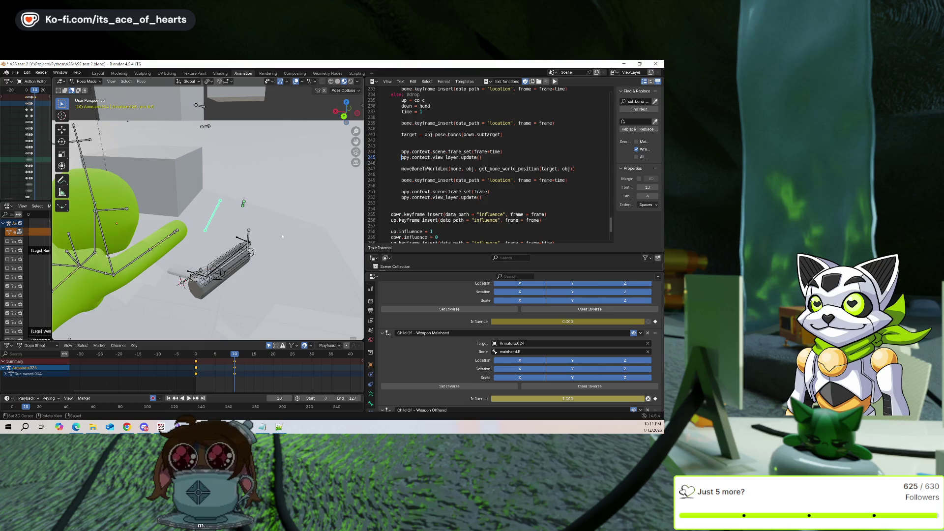
pyautogui.hotkey('shift', 's')
pyautogui.click(200, 254)
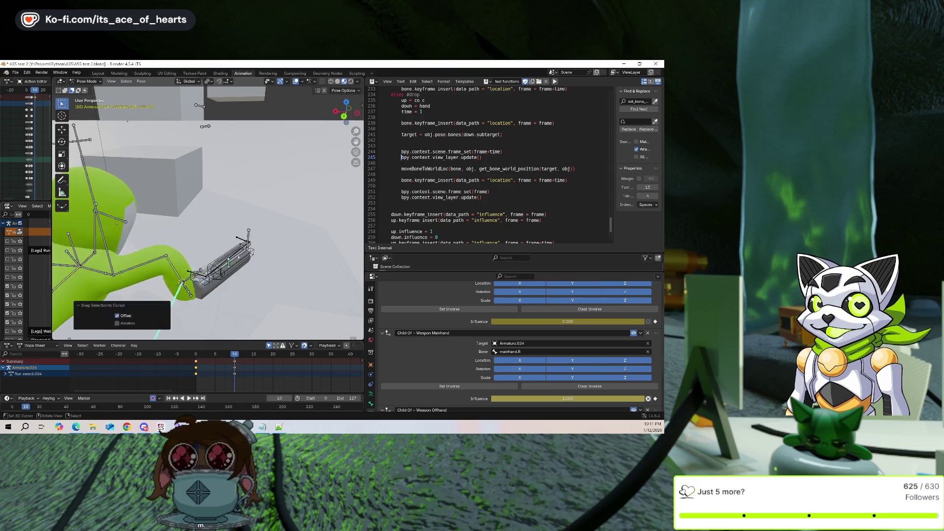
pyautogui.hotkey('ctrl', 'z')
pyautogui.moveTo(235, 266); pyautogui.dragTo(110, 101, button='middle')
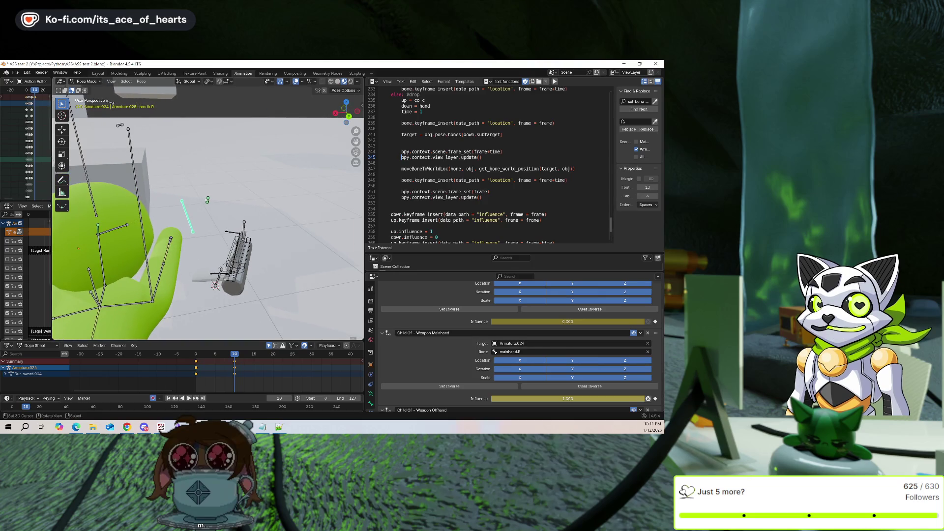
# Select lookTarget, scrub the timeline back to frame 0, and select the arm ik.R bone
pyautogui.click(207, 199)
pyautogui.moveTo(205, 369)
pyautogui.mouseDown()
pyautogui.moveTo(196, 373)
pyautogui.moveTo(231, 386)
pyautogui.moveTo(197, 380)
pyautogui.mouseUp()
pyautogui.moveTo(212, 315); pyautogui.dragTo(241, 289, button='middle')
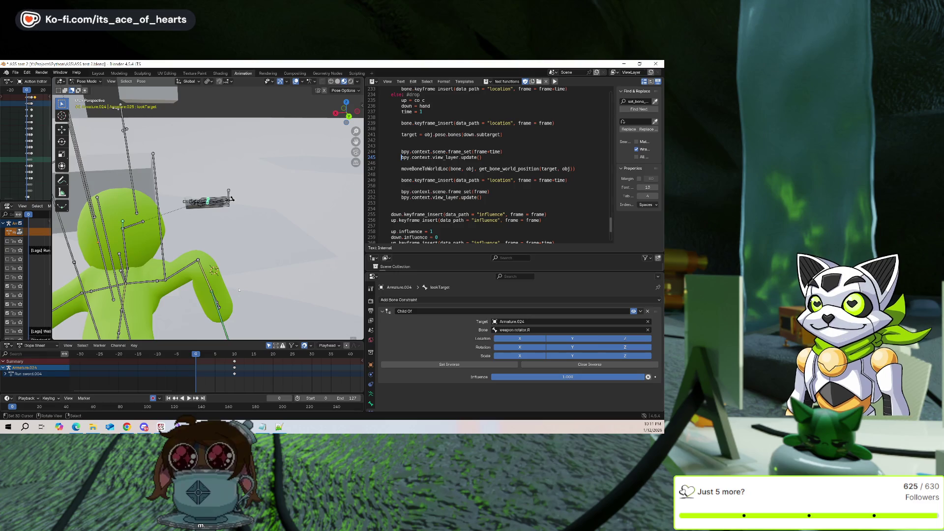
pyautogui.scroll(-2, 484, 202)
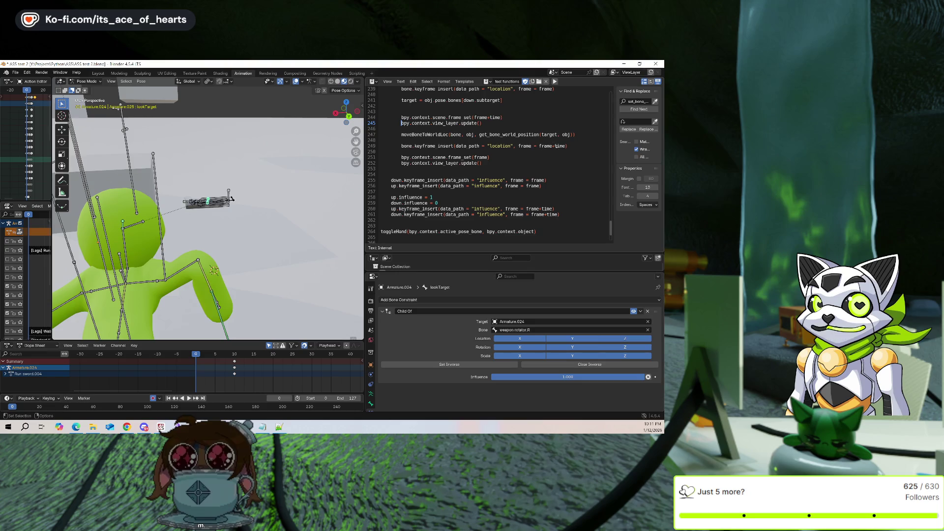
pyautogui.scroll(2, 556, 147)
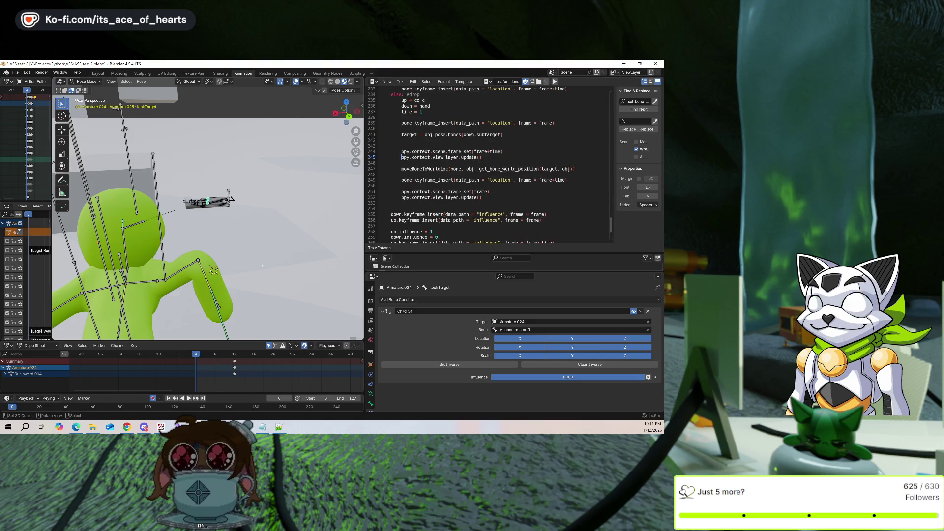
pyautogui.moveTo(231, 297); pyautogui.dragTo(211, 280, button='middle')
pyautogui.click(206, 373)
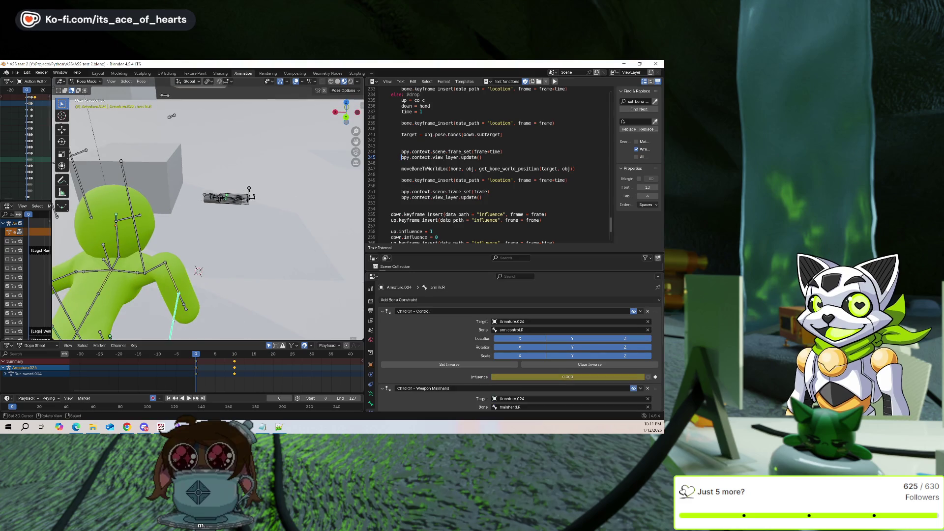
# Delete the arm's keyframes, remove '+time' from line 249, and save the file
pyautogui.press('Delete')
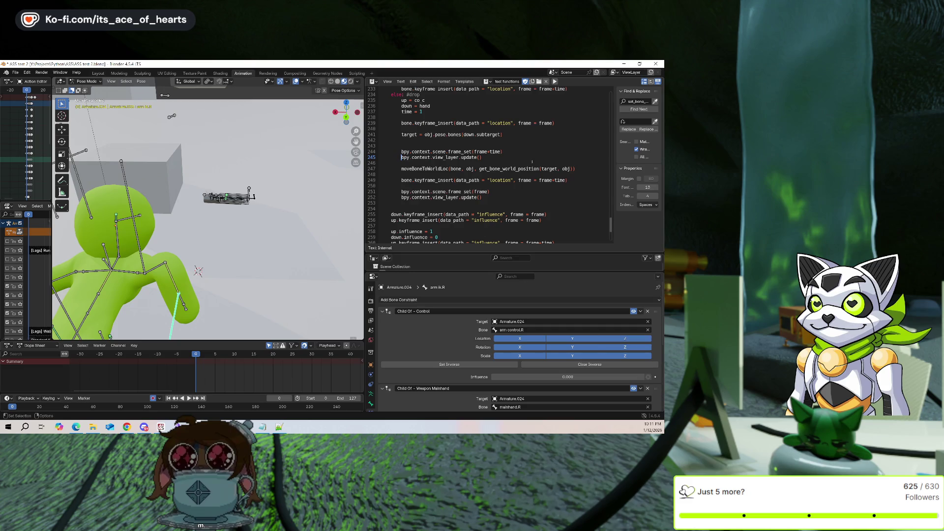
pyautogui.doubleClick(559, 181)
pyautogui.press('BackSpace')
pyautogui.press('BackSpace')
pyautogui.hotkey('ctrl', 's')
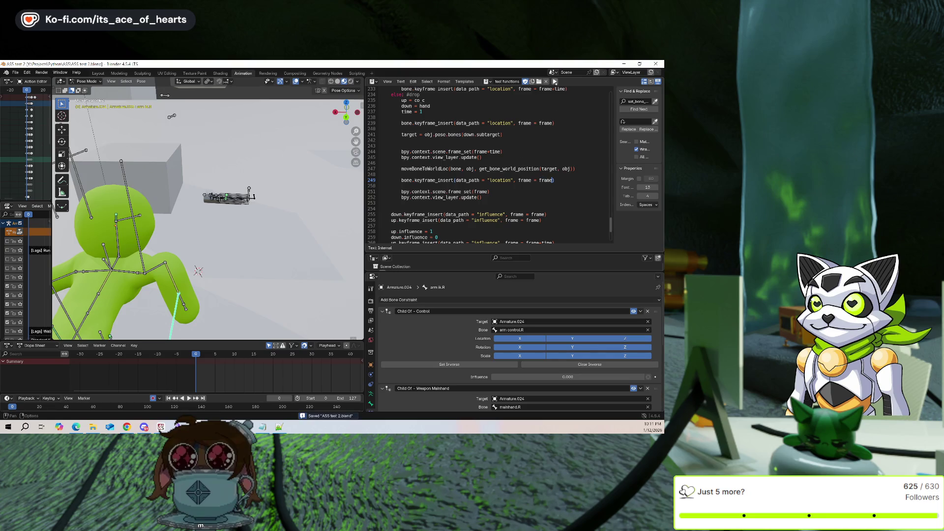
# Run the script, play the result, return to frame 0, and undo the created keyframes
pyautogui.click(555, 82)
pyautogui.moveTo(212, 237); pyautogui.dragTo(231, 237, button='middle')
pyautogui.press('space')
pyautogui.press('Left')
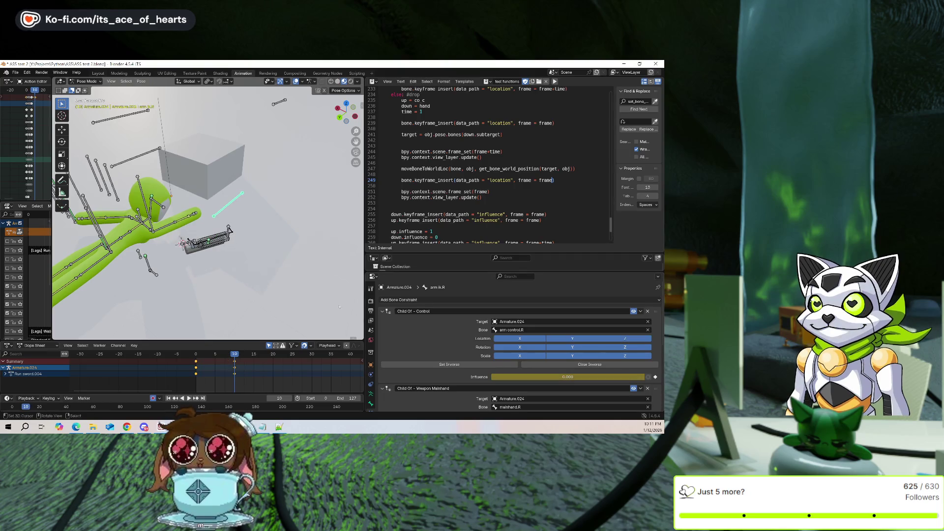
pyautogui.moveTo(339, 307); pyautogui.dragTo(296, 255, button='middle')
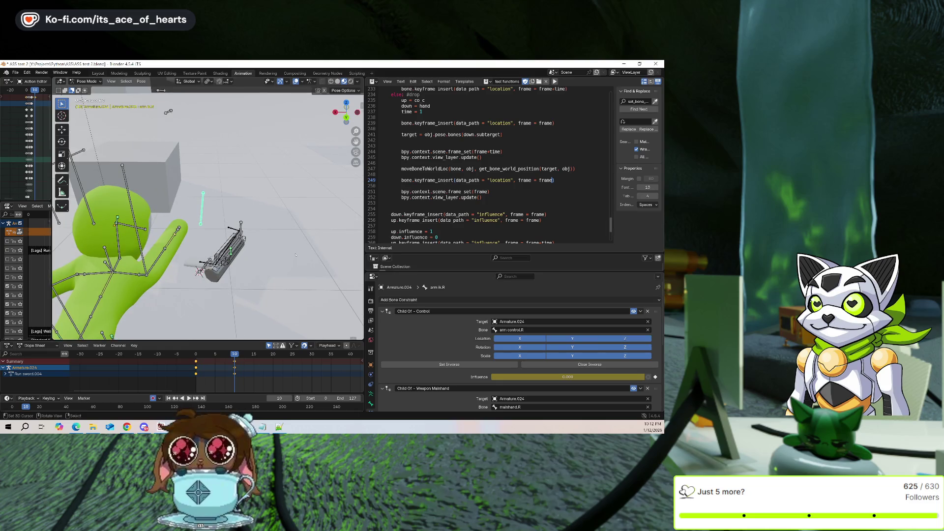
pyautogui.hotkey('shift', 'Left')
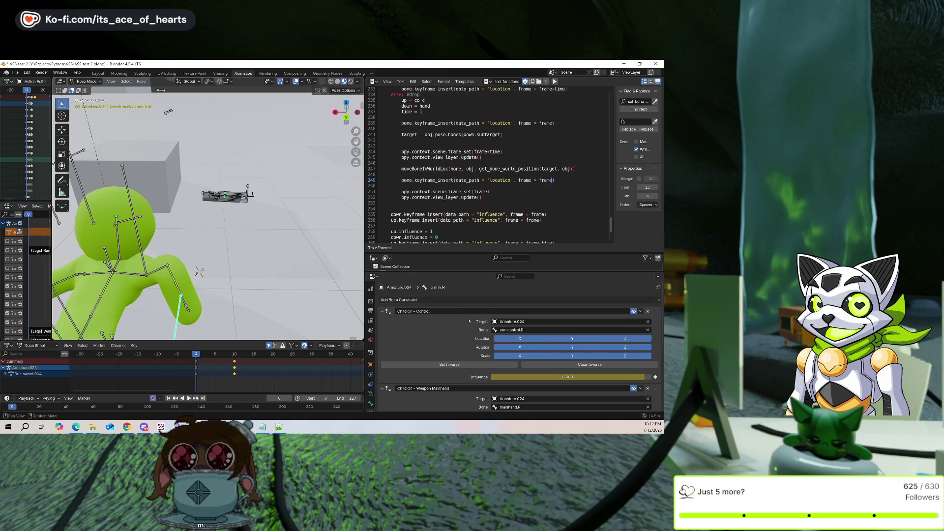
pyautogui.scroll(-3, 470, 333)
pyautogui.hotkey('ctrl', 'z')
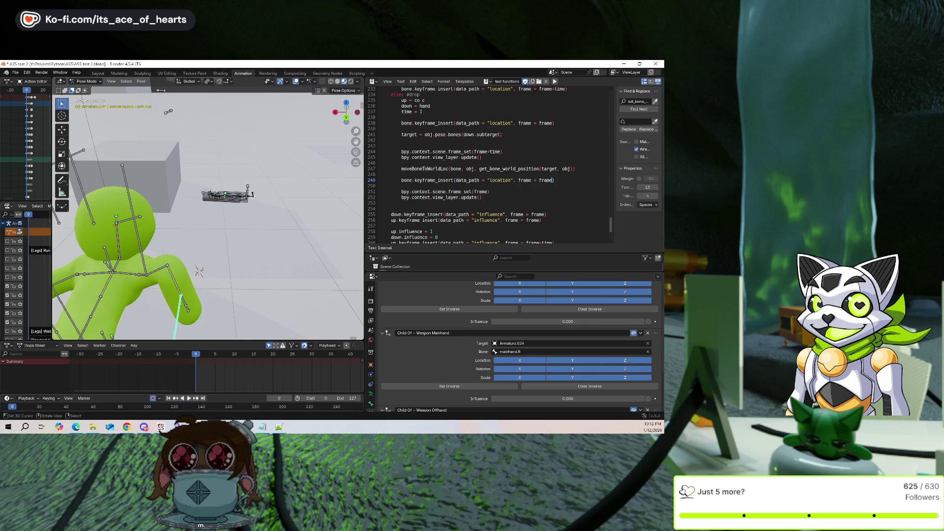
# Select weapon locator.R, delete its frame 10 keyframes, and move it along the Y axis
pyautogui.click(248, 190)
pyautogui.click(214, 194)
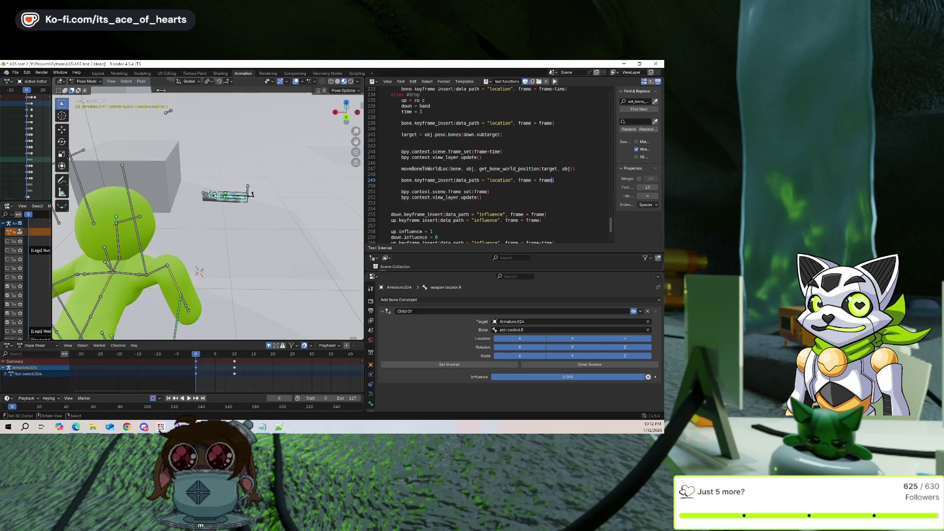
pyautogui.click(234, 368)
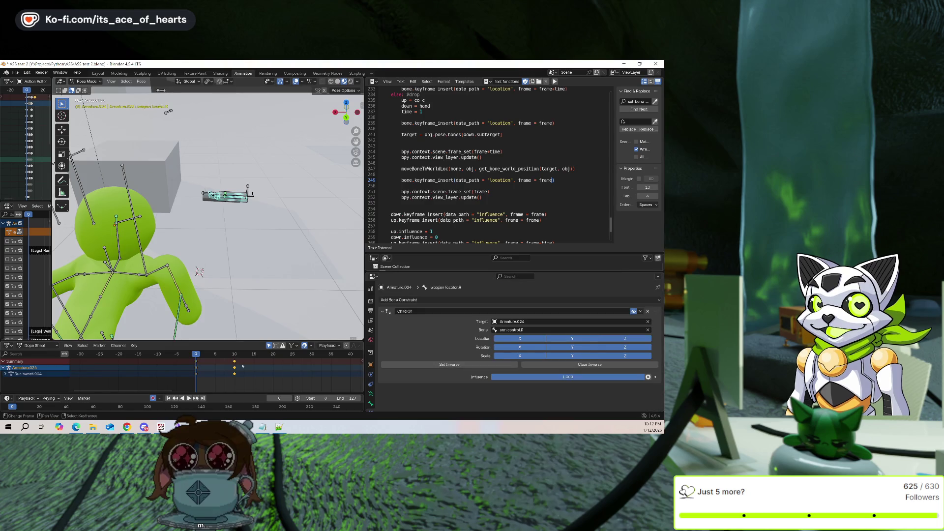
pyautogui.press('Delete')
pyautogui.moveTo(221, 245); pyautogui.dragTo(274, 257, button='middle')
pyautogui.press('g')
pyautogui.press('y')
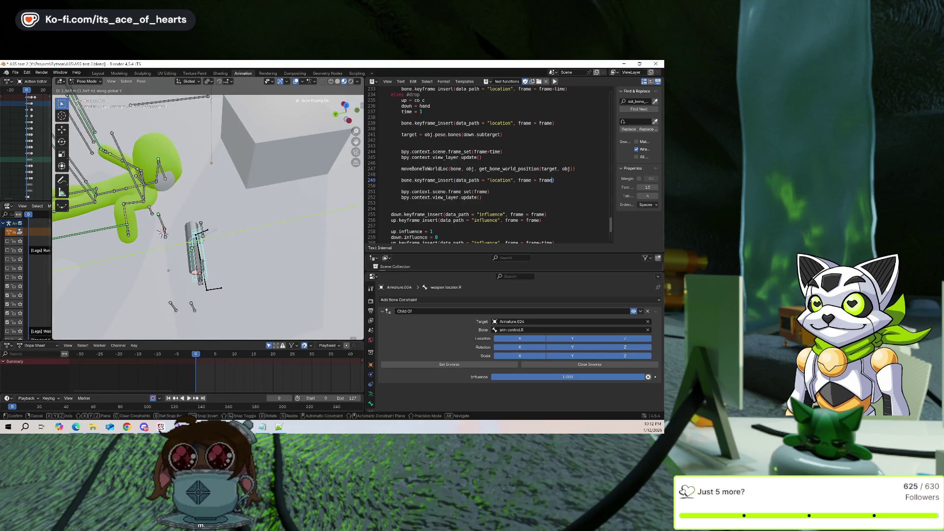
pyautogui.click(152, 245)
# Select the arm ik.R bone and run the pickup script on the moved weapon
pyautogui.click(123, 244)
pyautogui.moveTo(123, 244); pyautogui.dragTo(197, 251, button='middle')
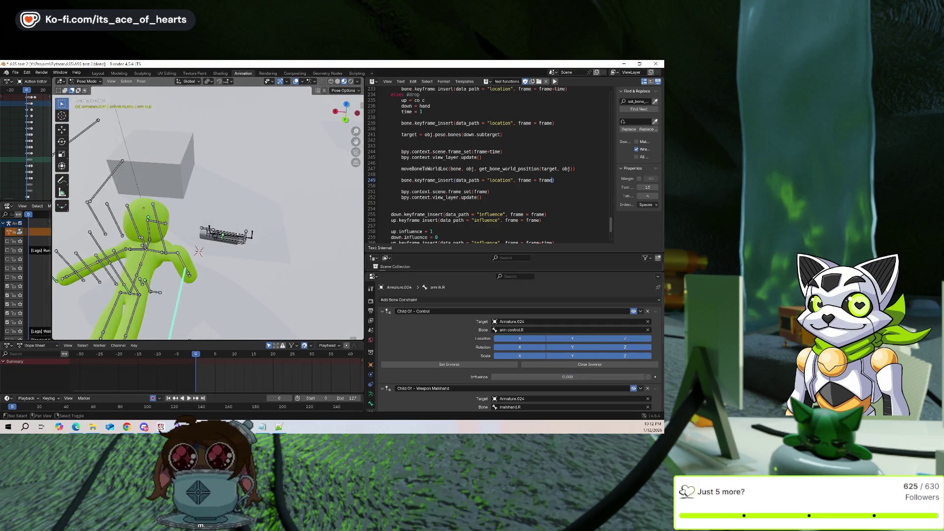
pyautogui.click(555, 82)
pyautogui.keyDown('shift'); pyautogui.hscroll(4, 492, 187); pyautogui.keyUp('shift')
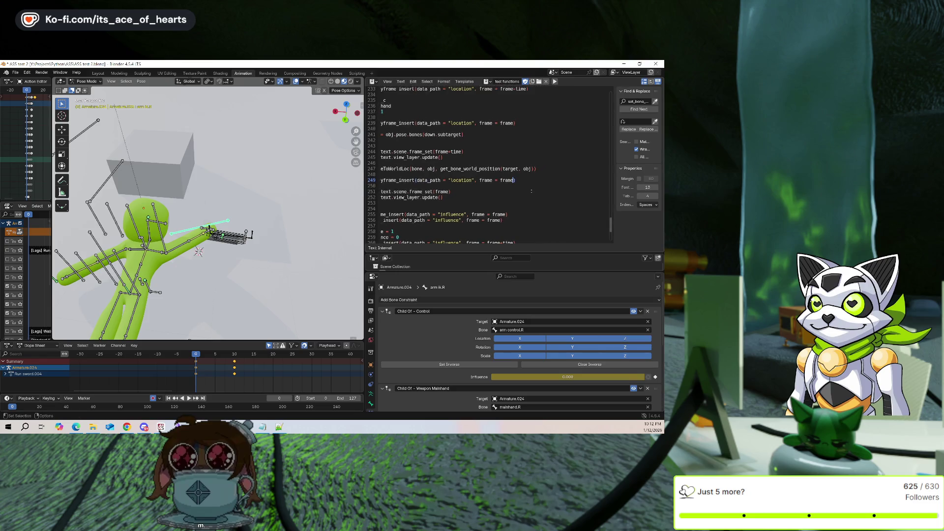
pyautogui.moveTo(281, 196)
pyautogui.mouseDown(button='middle')
pyautogui.moveTo(231, 215)
pyautogui.moveTo(243, 209)
pyautogui.moveTo(289, 236)
pyautogui.moveTo(275, 232)
pyautogui.mouseUp(button='middle')
# Move weapon locator.R to another spot and rerun the script from arm ik.R
pyautogui.click(192, 286)
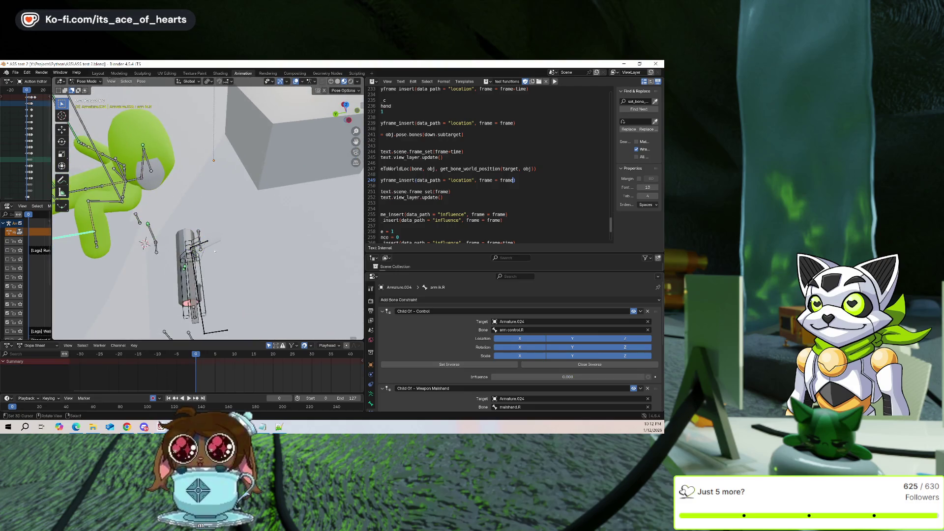
pyautogui.click(194, 275)
pyautogui.moveTo(194, 275); pyautogui.dragTo(272, 259, button='middle')
pyautogui.press('g')
pyautogui.click(211, 256)
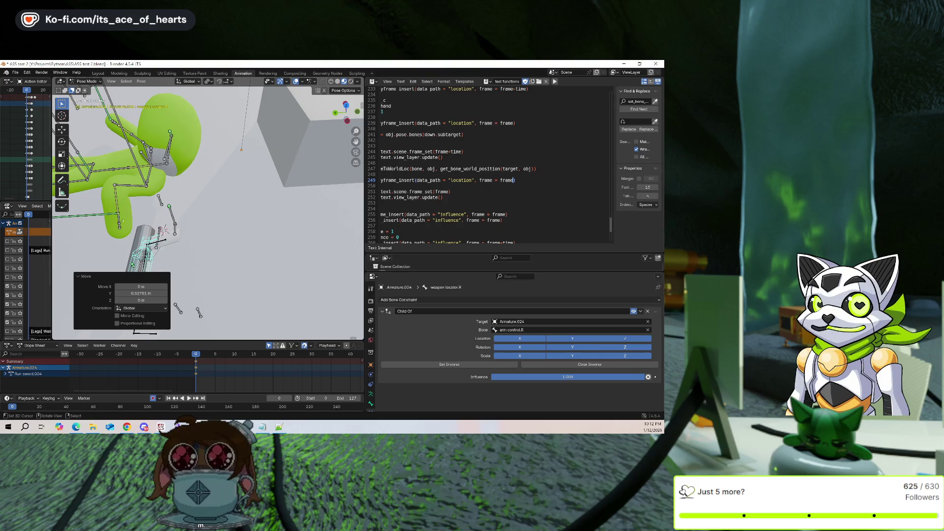
pyautogui.click(120, 215)
pyautogui.click(555, 82)
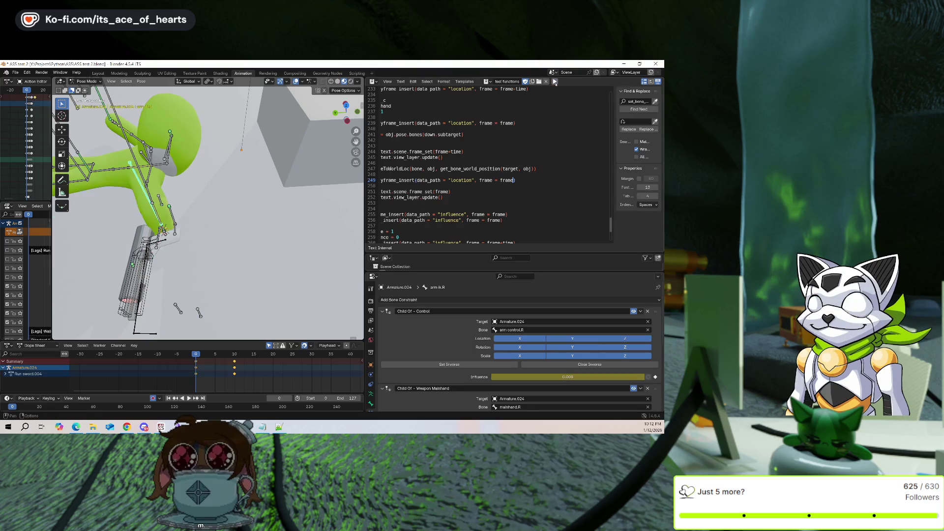
pyautogui.moveTo(275, 212)
pyautogui.mouseDown(button='middle')
pyautogui.moveTo(304, 196)
pyautogui.moveTo(215, 211)
pyautogui.moveTo(231, 224)
pyautogui.mouseUp(button='middle')
# Undo the script's result and move the weapon to a new ground spot, excluding the Z axis
pyautogui.scroll(4, 260, 245)
pyautogui.scroll(3, 259, 243)
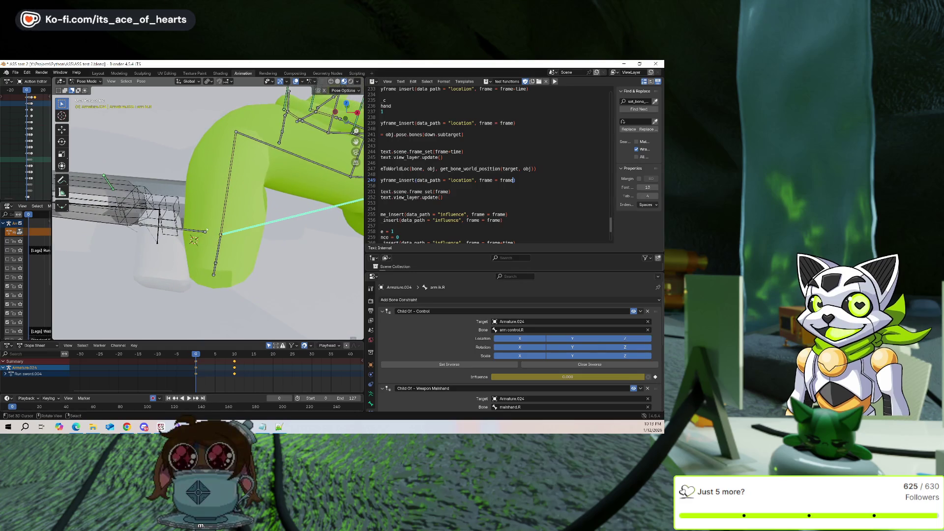
pyautogui.scroll(-5, 235, 248)
pyautogui.hotkey('ctrl', 'z')
pyautogui.hotkey('ctrl', 'z')
pyautogui.hotkey('ctrl', 'z')
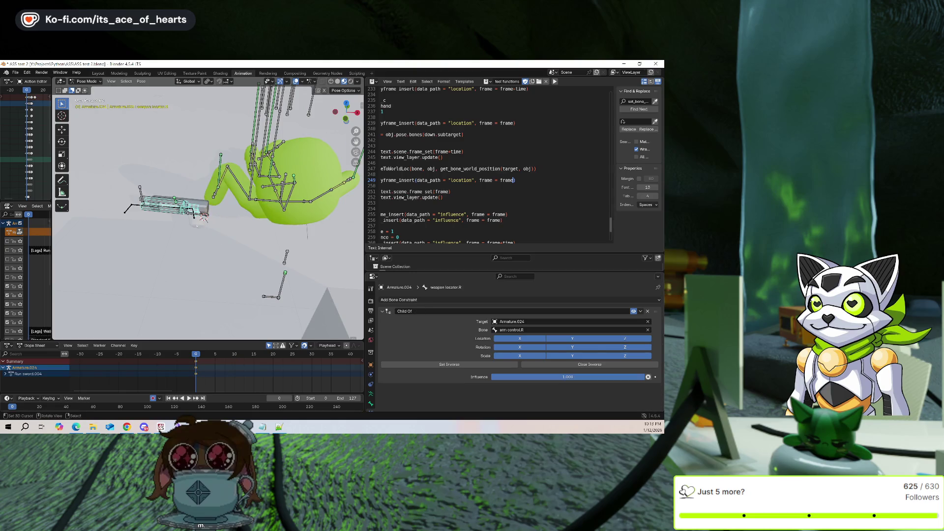
pyautogui.moveTo(197, 226); pyautogui.dragTo(217, 231, button='middle')
pyautogui.press('g')
pyautogui.hotkey('shift', 'z')
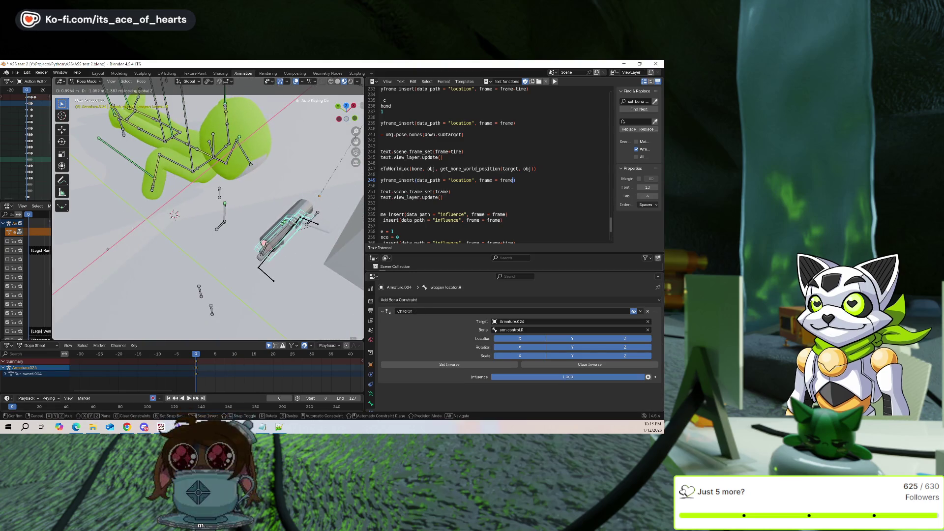
pyautogui.click(107, 249)
pyautogui.moveTo(108, 249); pyautogui.dragTo(214, 202, button='middle')
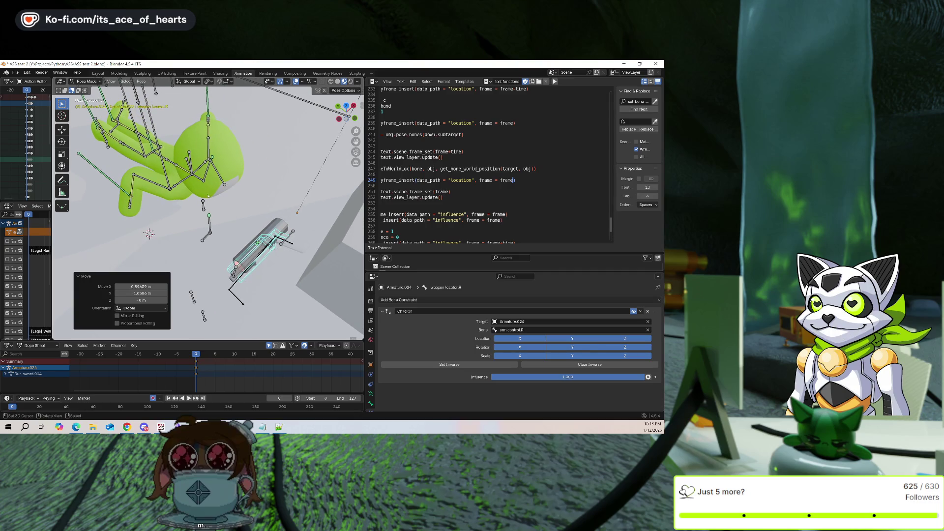
pyautogui.click(509, 173)
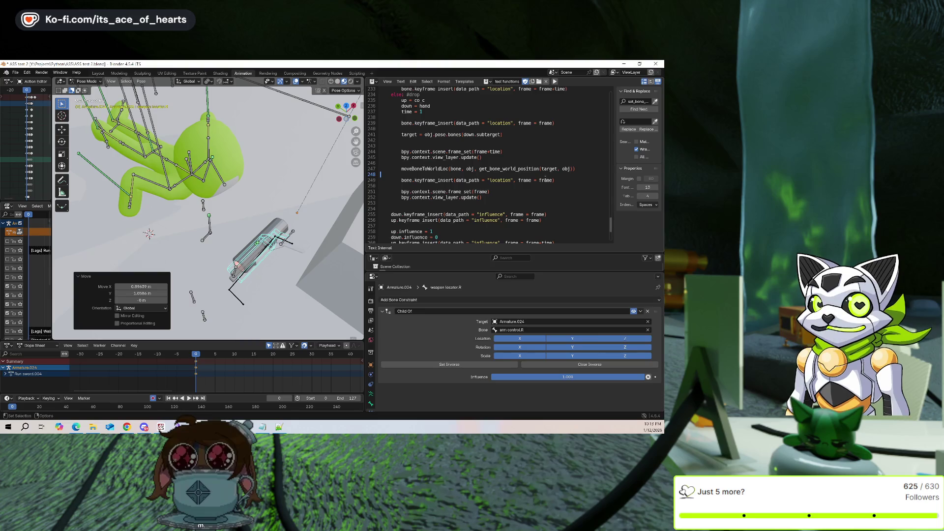
# Review the script, run it with Alt+P, and play back the weapon pickup
pyautogui.scroll(-2, 545, 175)
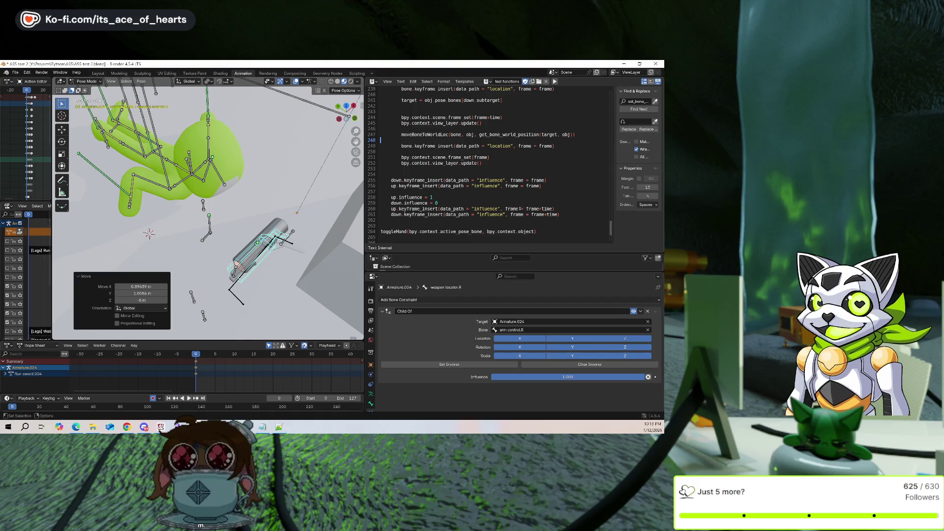
pyautogui.scroll(1, 508, 209)
pyautogui.scroll(1, 433, 186)
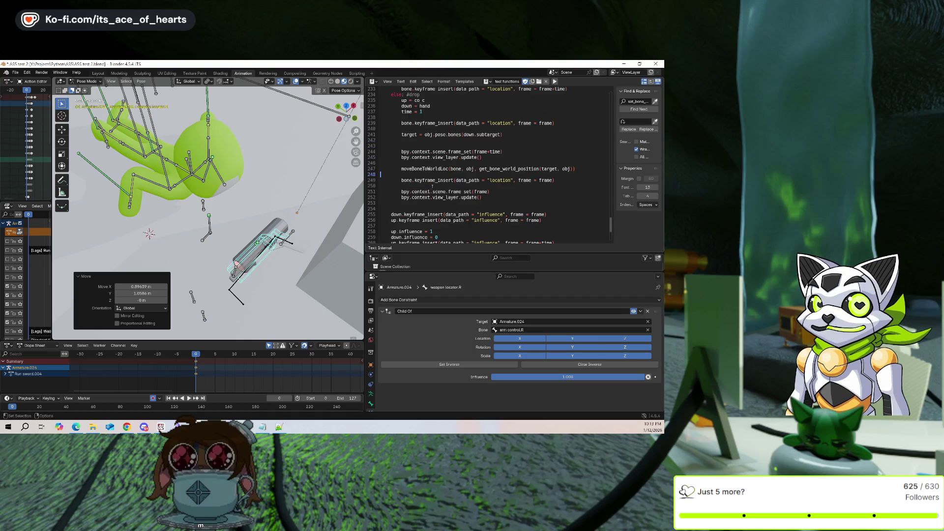
pyautogui.scroll(2, 426, 187)
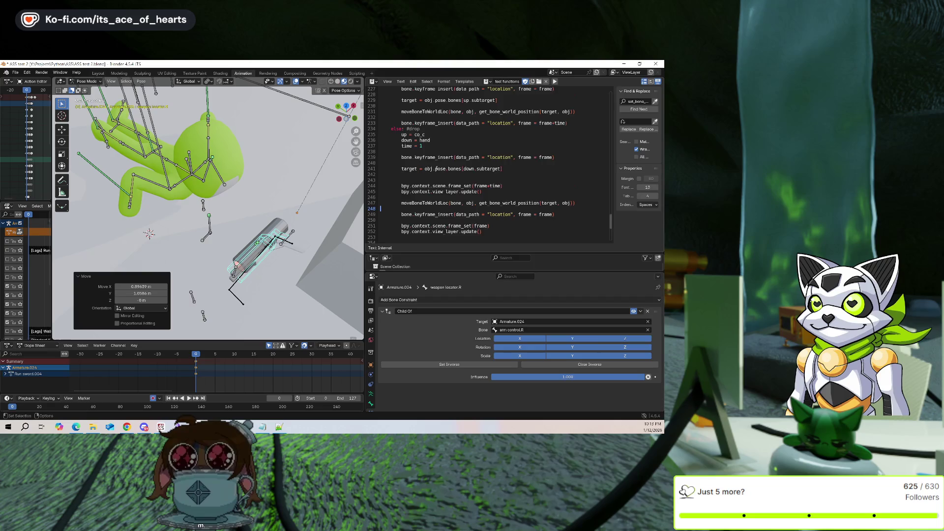
pyautogui.scroll(-1, 436, 169)
pyautogui.scroll(-2, 437, 169)
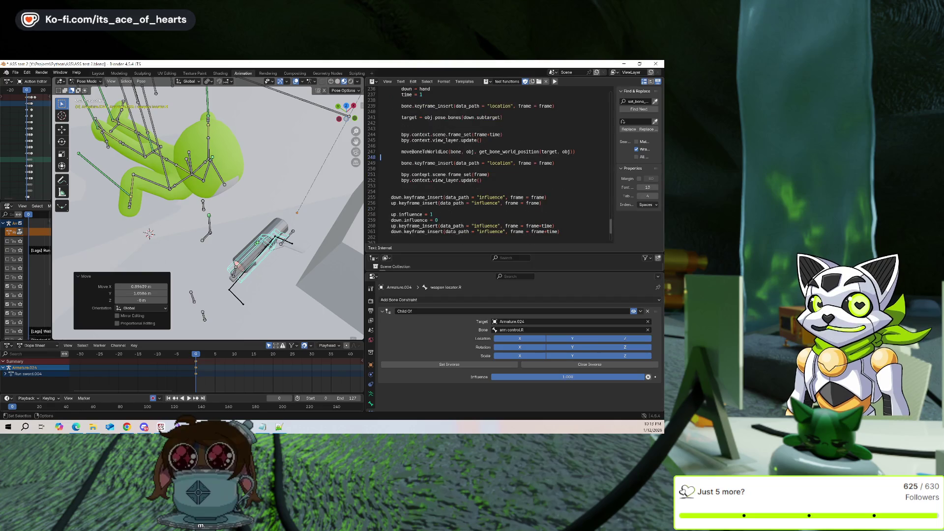
pyautogui.scroll(6, 487, 165)
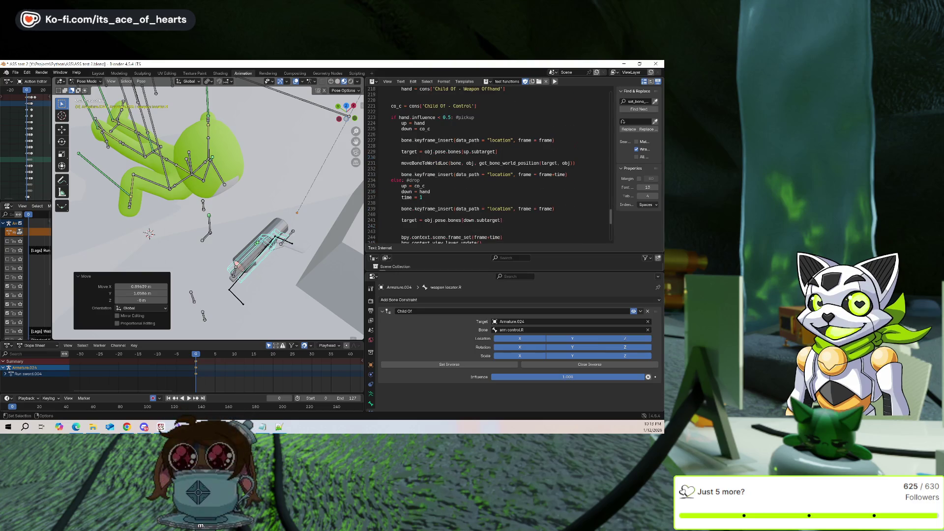
pyautogui.scroll(-3, 434, 177)
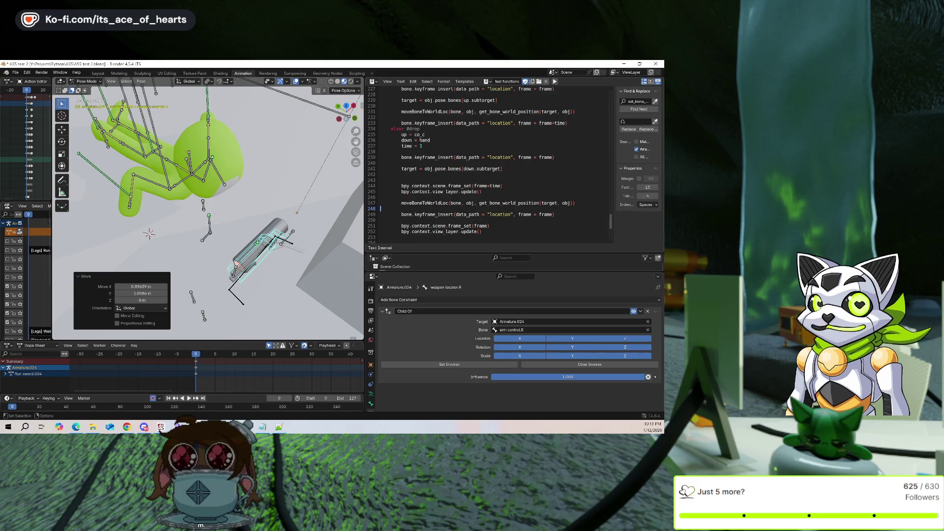
pyautogui.moveTo(265, 236); pyautogui.dragTo(281, 255, button='middle')
pyautogui.hotkey('alt', 'p')
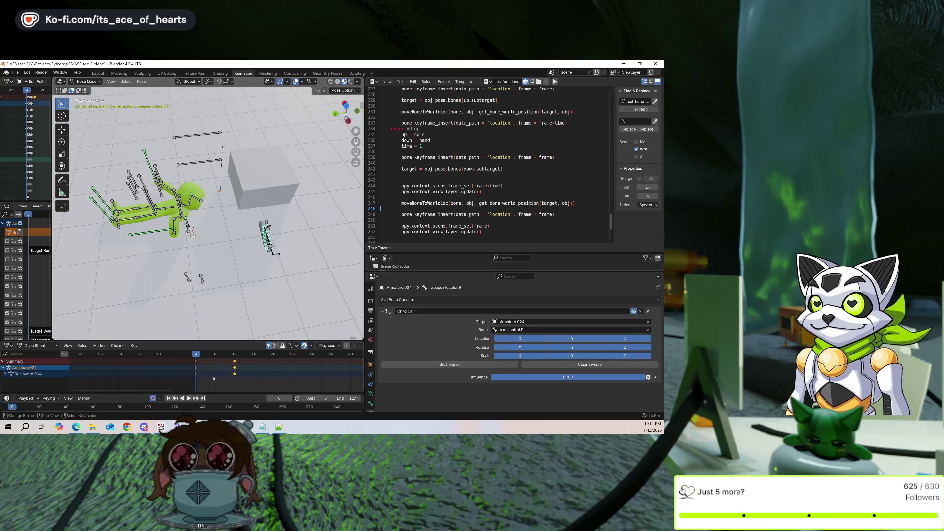
pyautogui.press('space')
pyautogui.press('Escape')
# Inspect script lines 249–252 and rerun the script
pyautogui.click(497, 231)
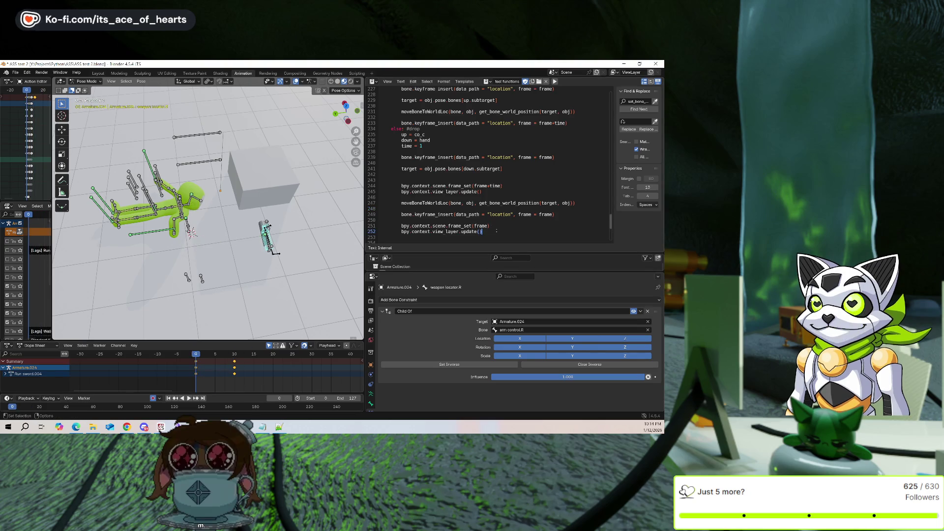
pyautogui.click(553, 215)
pyautogui.click(520, 225)
pyautogui.hotkey('alt', 'p')
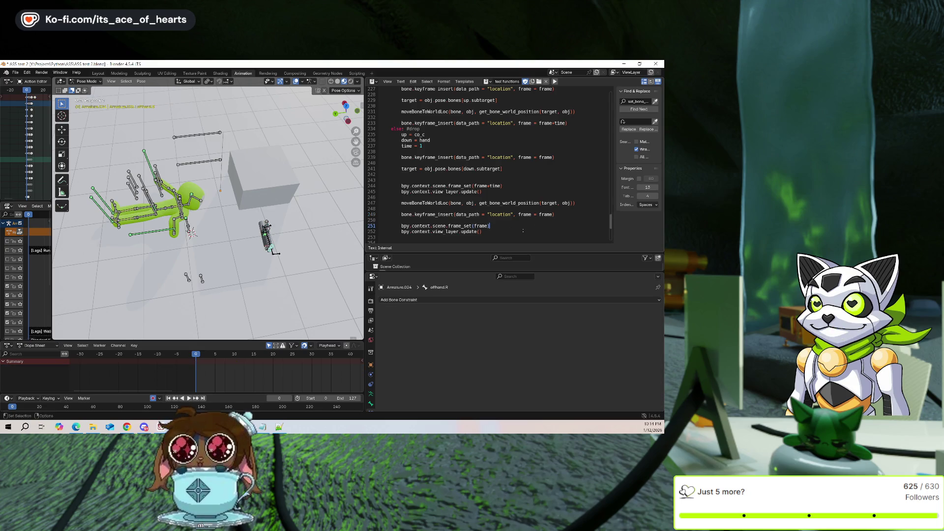
pyautogui.click(502, 234)
pyautogui.hotkey('alt', 'p')
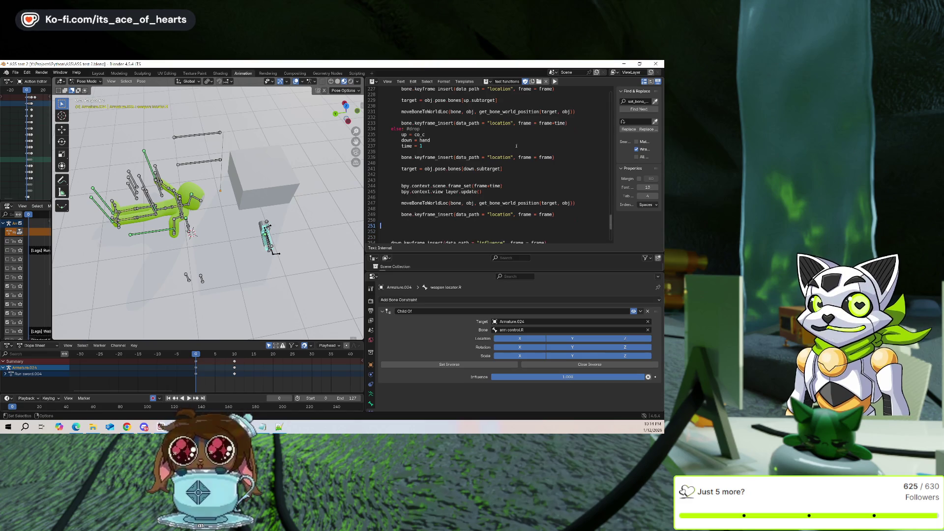
# Move the frame-reset and view-layer update lines from the drop branch into the pickup branch
pyautogui.scroll(2, 574, 155)
pyautogui.click(574, 155)
pyautogui.press('Return')
pyautogui.press('Return')
pyautogui.press('Return')
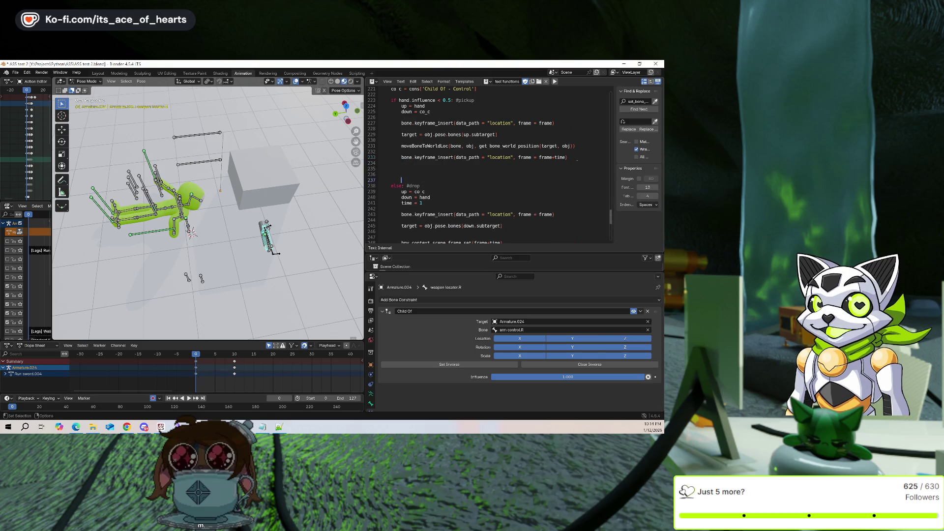
pyautogui.write('bpy.context.scene.frame_set(frame)         bpy.context.view_layer.update()')
pyautogui.scroll(-2, 586, 141)
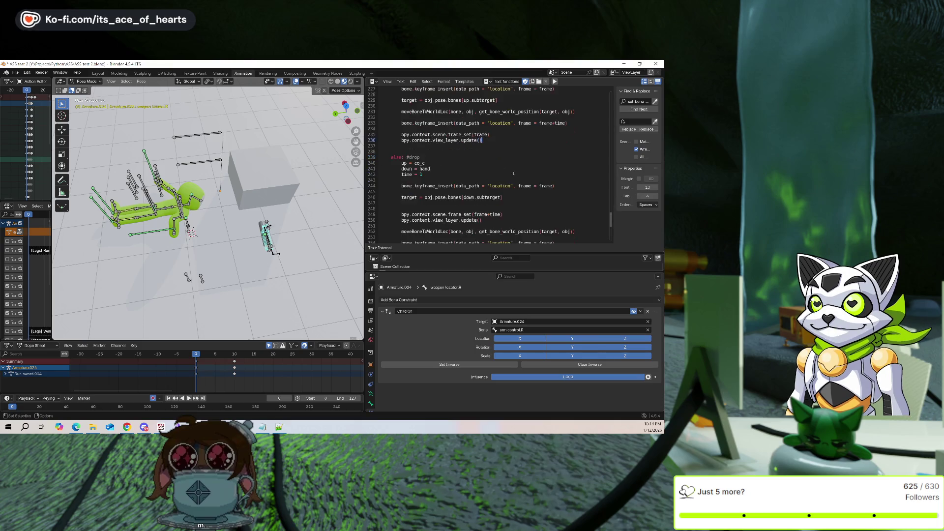
pyautogui.scroll(-2, 518, 162)
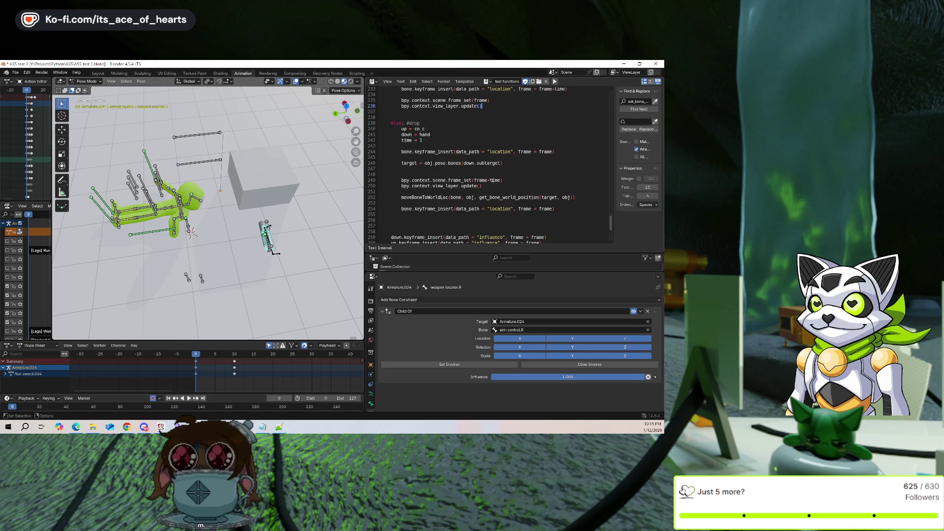
pyautogui.moveTo(483, 186); pyautogui.dragTo(441, 181)
pyautogui.hotkey('ctrl', 'x')
pyautogui.press('BackSpace')
pyautogui.press('BackSpace')
pyautogui.press('BackSpace')
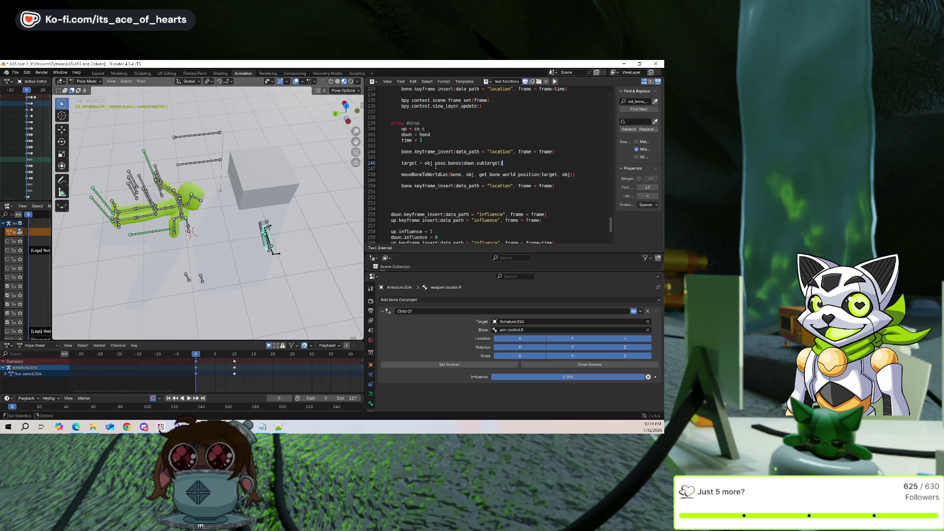
# Insert the frame+time jump before moveBoneToWorldLoc, fix its indentation, and save
pyautogui.scroll(6, 436, 167)
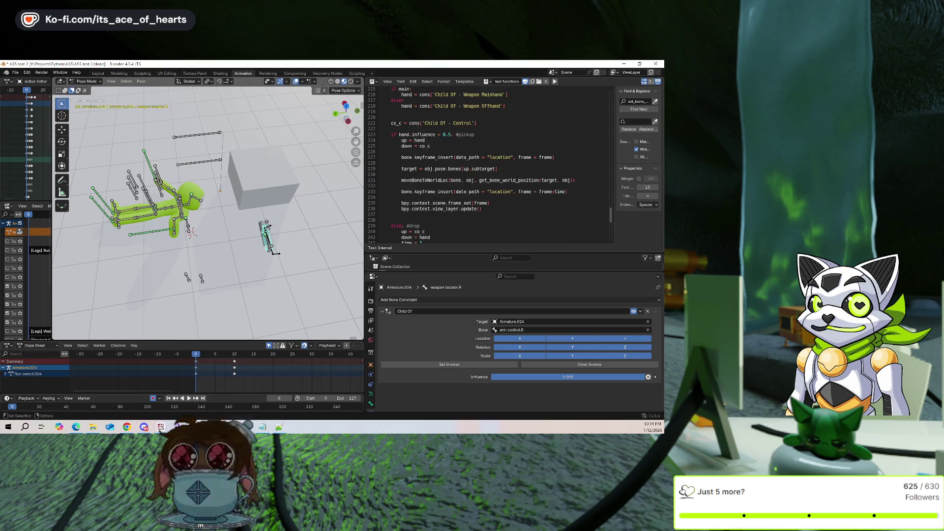
pyautogui.scroll(-3, 476, 158)
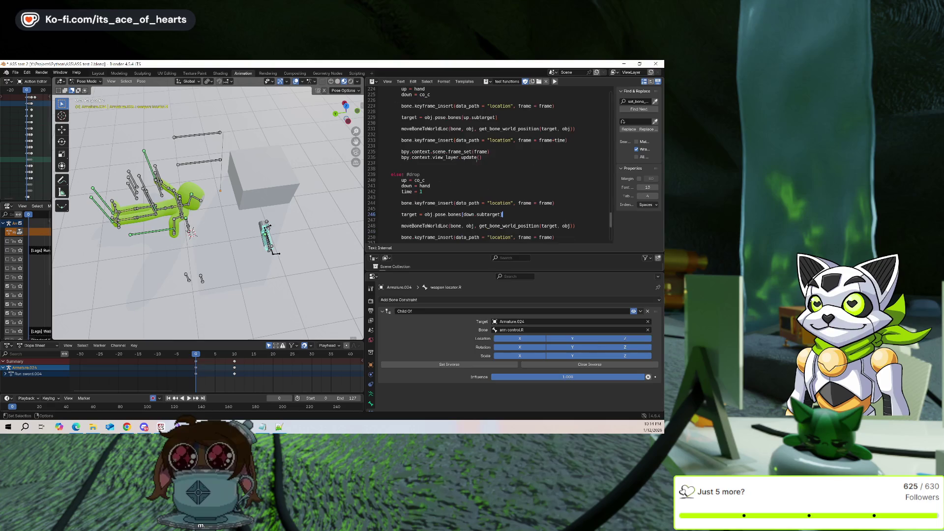
pyautogui.scroll(1, 479, 176)
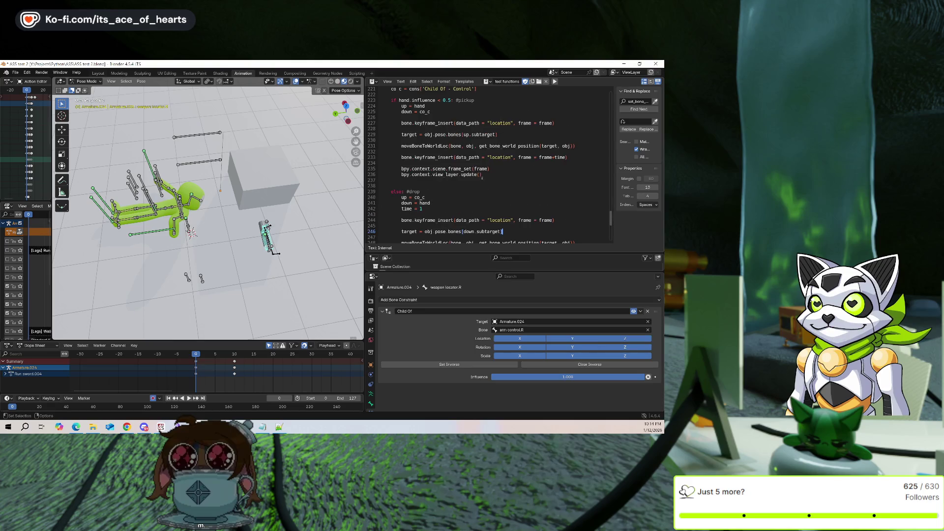
pyautogui.click(504, 137)
pyautogui.hotkey('ctrl', 'v')
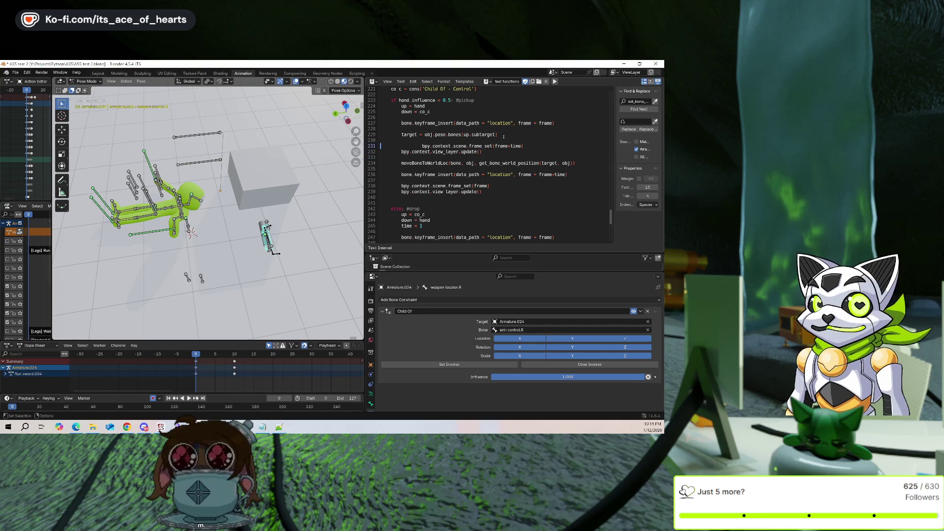
pyautogui.press('Up')
pyautogui.press('Home')
pyautogui.press('BackSpace')
pyautogui.press('BackSpace')
pyautogui.hotkey('ctrl', 's')
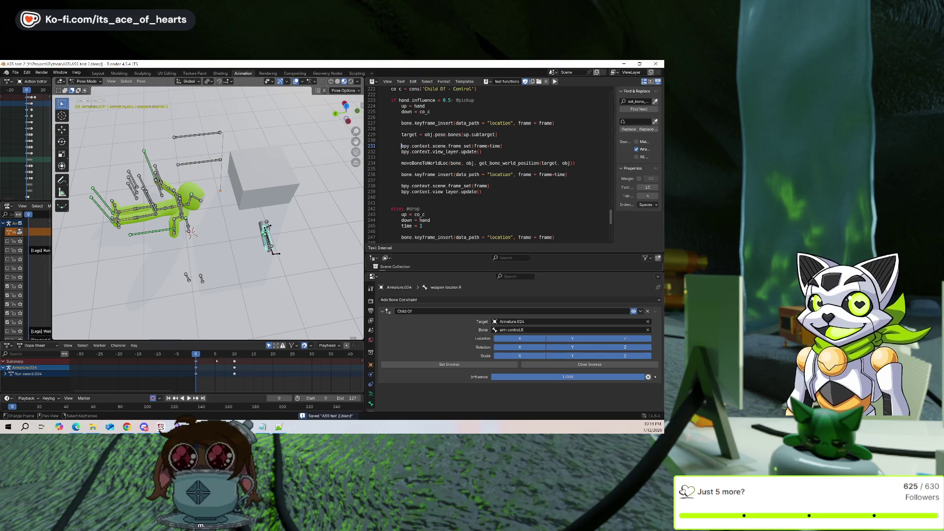
# Play the animation to test the pickup, then select the arm ik.R bone
pyautogui.press('space')
pyautogui.press('Escape')
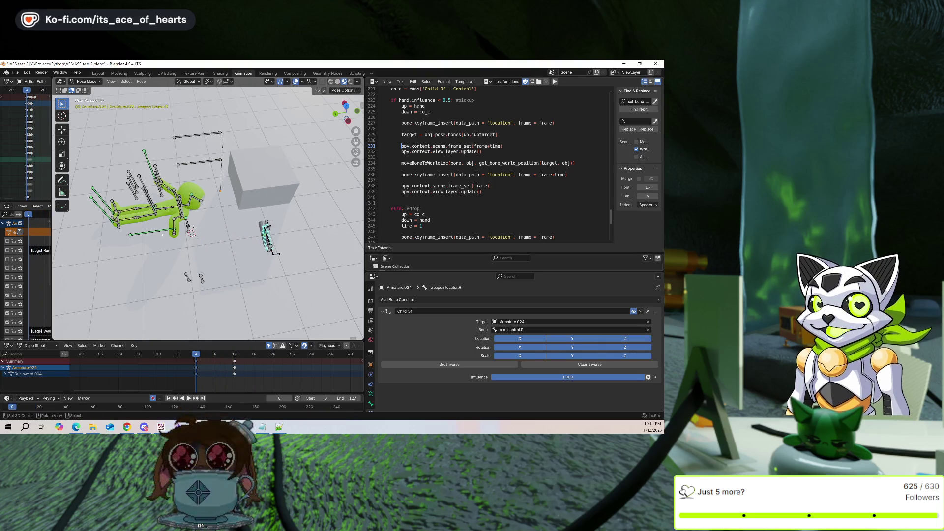
pyautogui.click(162, 232)
# Save 'ASS test 2.blend' several times while nudging the view with numpad 4
pyautogui.hotkey('ctrl', 's')
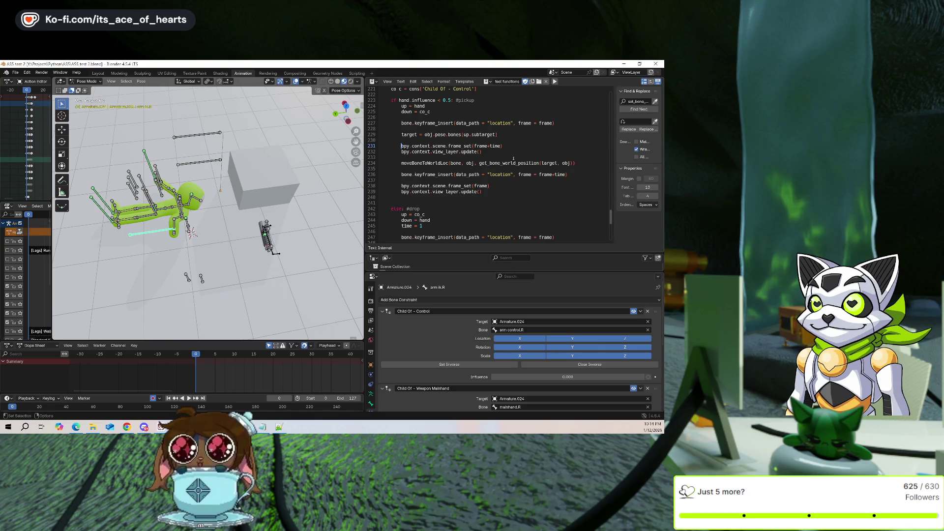
pyautogui.press('KP_4')
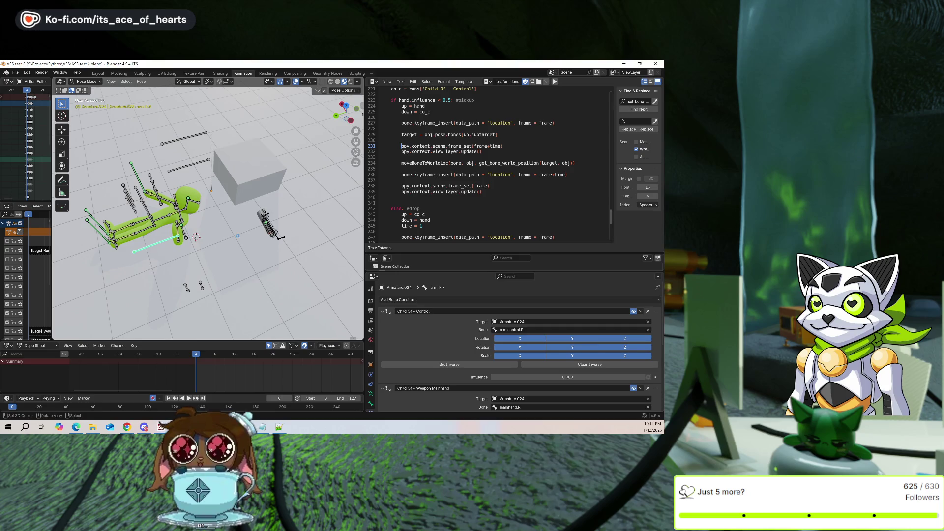
pyautogui.hotkey('ctrl', 's')
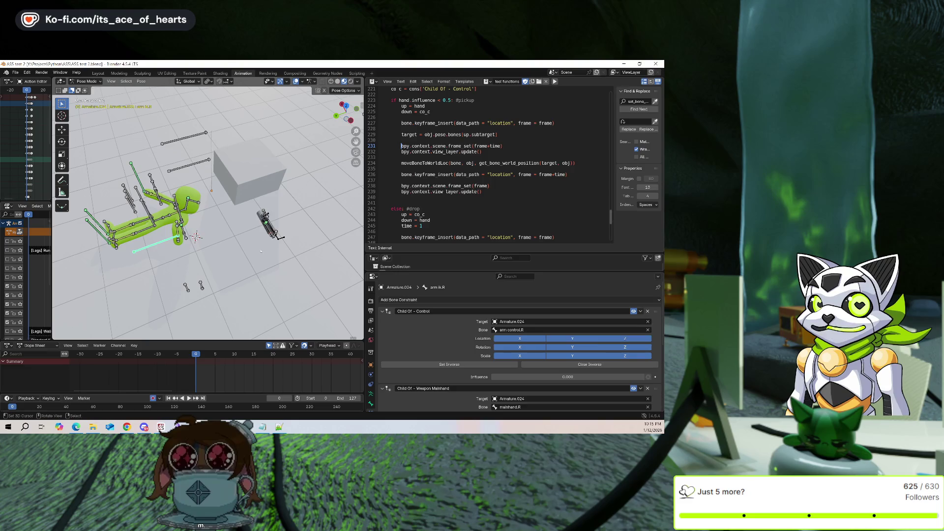
pyautogui.hotkey('ctrl', 's')
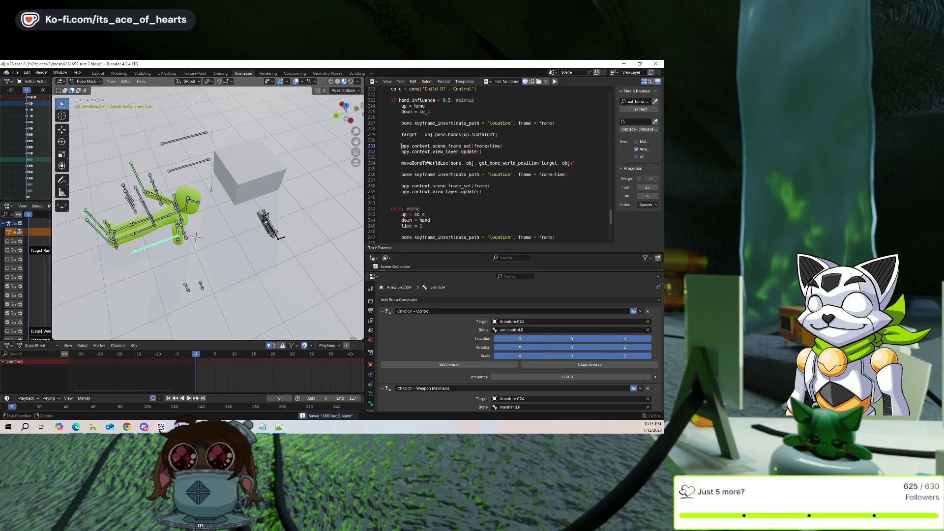
# Run the script on arm ik.R, step through keyframes 10, 5 and 0, and hide overlays
pyautogui.click(554, 82)
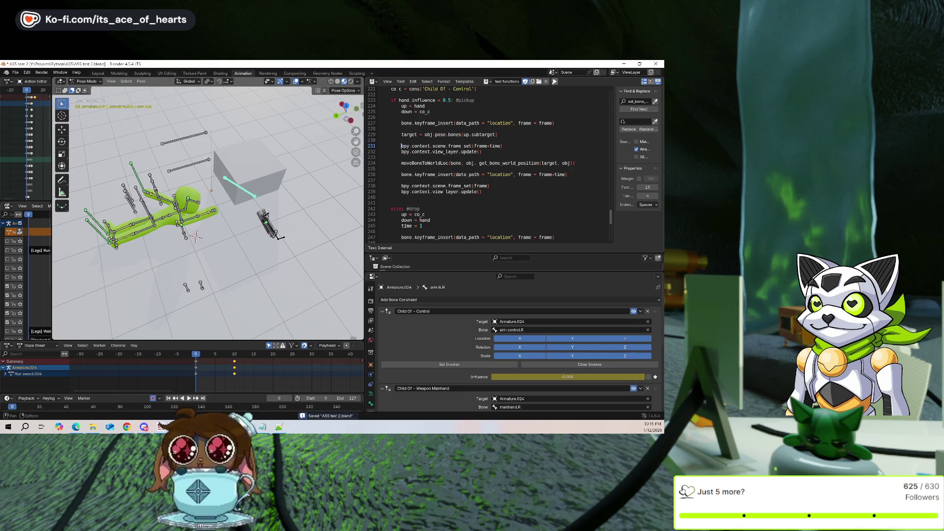
pyautogui.moveTo(285, 232)
pyautogui.mouseDown(button='middle')
pyautogui.moveTo(308, 226)
pyautogui.moveTo(282, 285)
pyautogui.moveTo(307, 287)
pyautogui.mouseUp(button='middle')
pyautogui.press('Up')
pyautogui.press('Left')
pyautogui.press('Left')
pyautogui.press('Left')
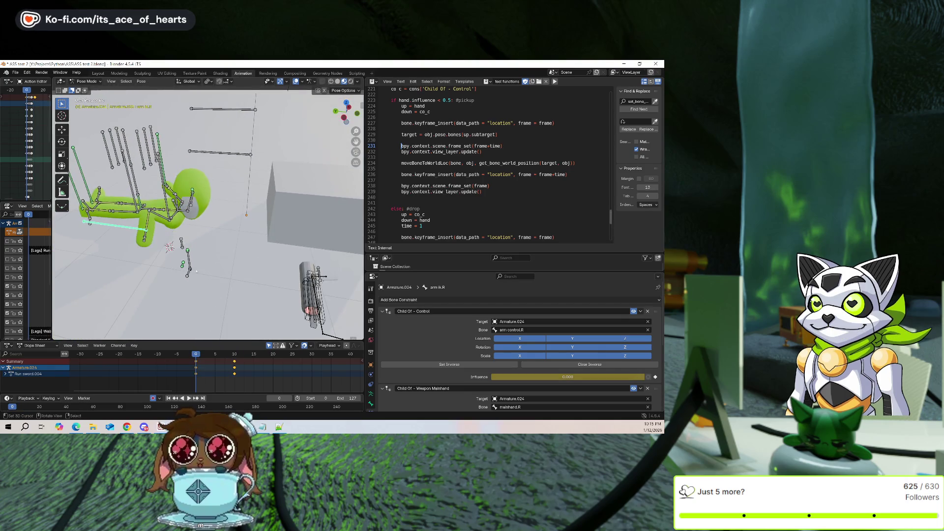
pyautogui.press('Left')
pyautogui.press('Left')
pyautogui.press('Left')
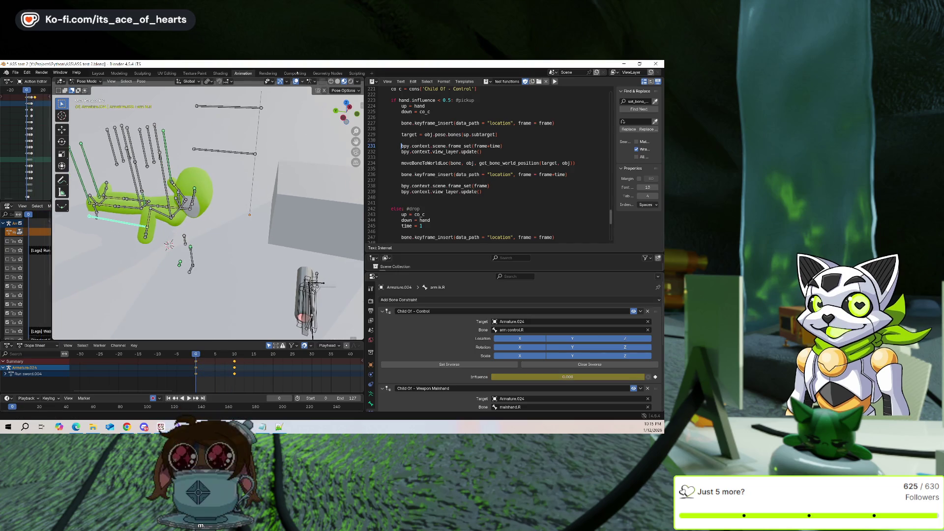
pyautogui.hotkey('shift', 'alt', 'z')
pyautogui.moveTo(247, 231); pyautogui.dragTo(259, 209, button='middle')
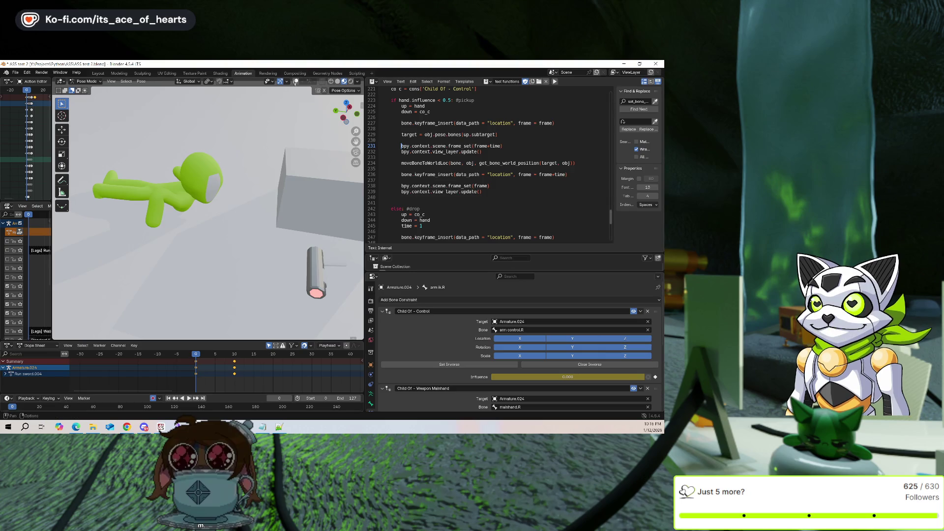
pyautogui.click(295, 82)
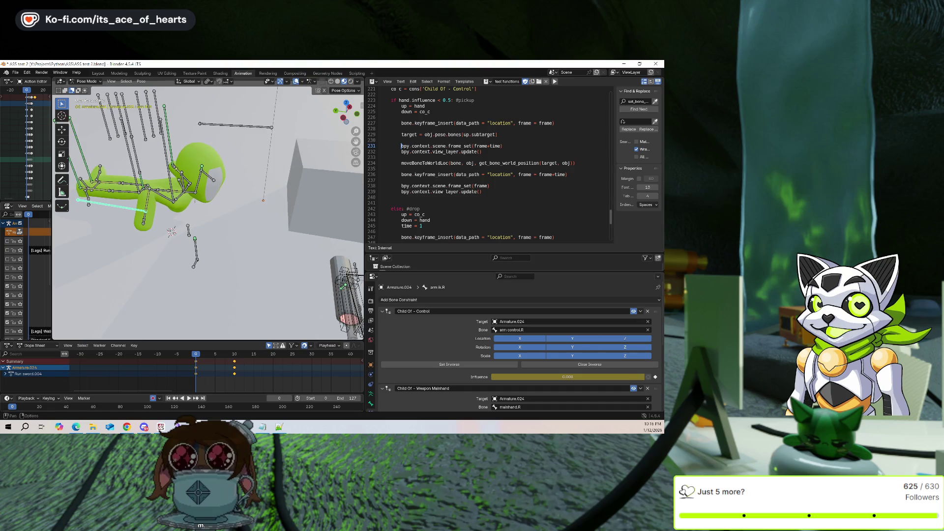
pyautogui.click(296, 82)
pyautogui.moveTo(286, 172); pyautogui.dragTo(260, 200, button='middle')
pyautogui.press('space')
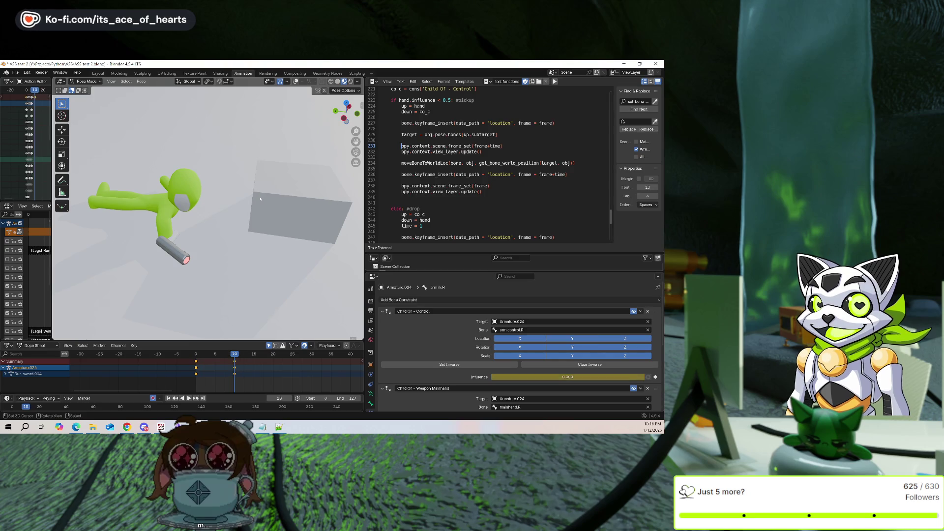
pyautogui.press('Escape')
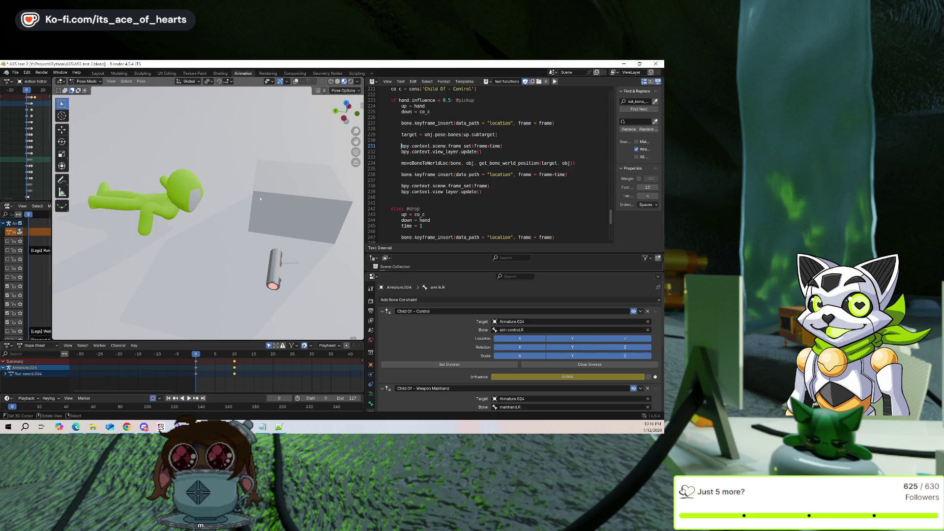
pyautogui.press('space')
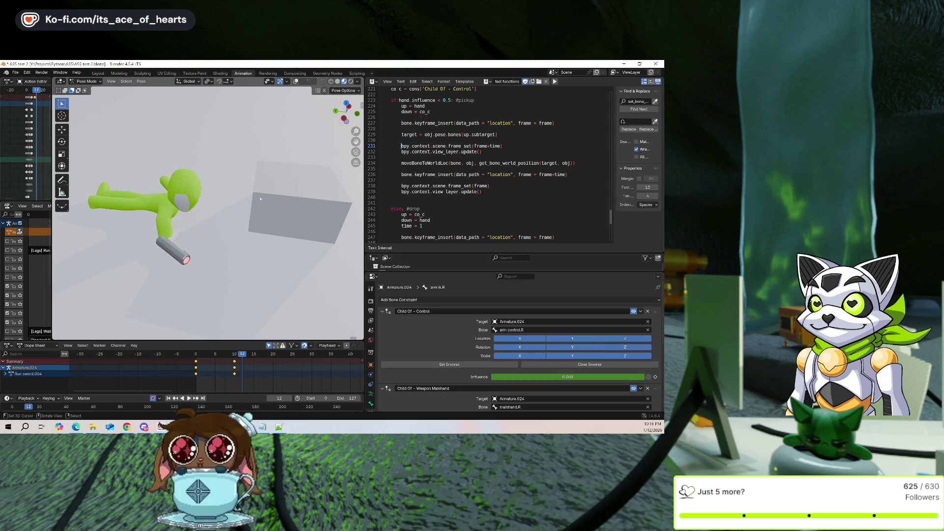
pyautogui.press('Escape')
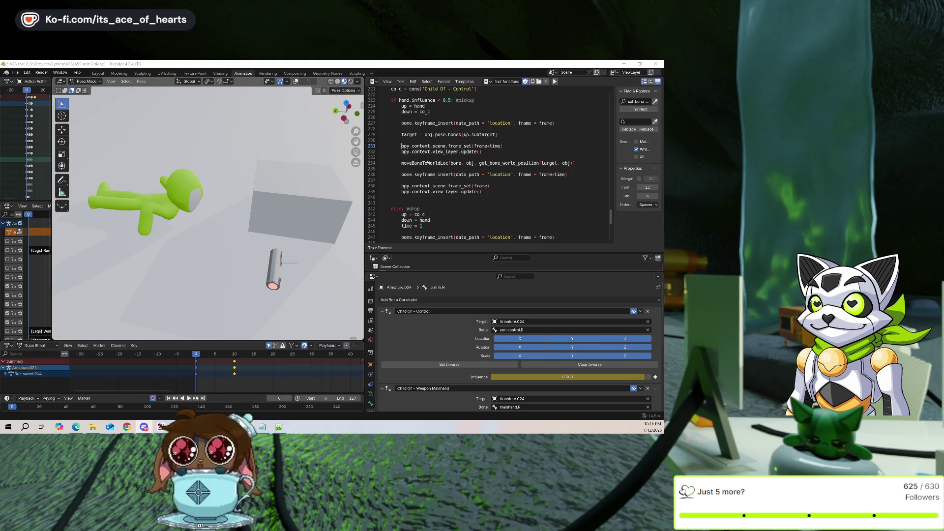
pyautogui.press('Right')
pyautogui.press('Right')
pyautogui.scroll(3, 241, 199)
pyautogui.press('Right')
pyautogui.press('Right')
pyautogui.press('Right')
pyautogui.press('Left')
pyautogui.press('Left')
pyautogui.press('Left')
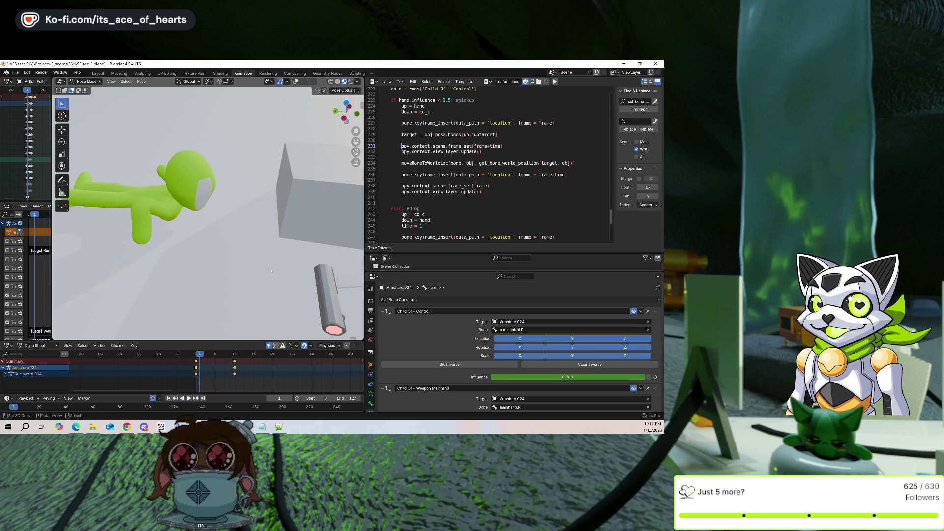
pyautogui.press('Right')
pyautogui.press('Right')
pyautogui.press('Right')
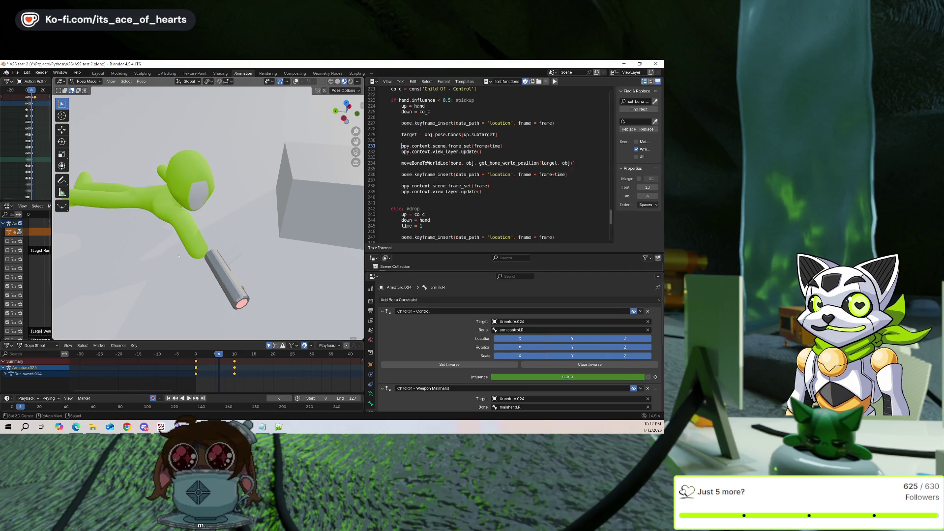
pyautogui.press('Right')
pyautogui.press('Right')
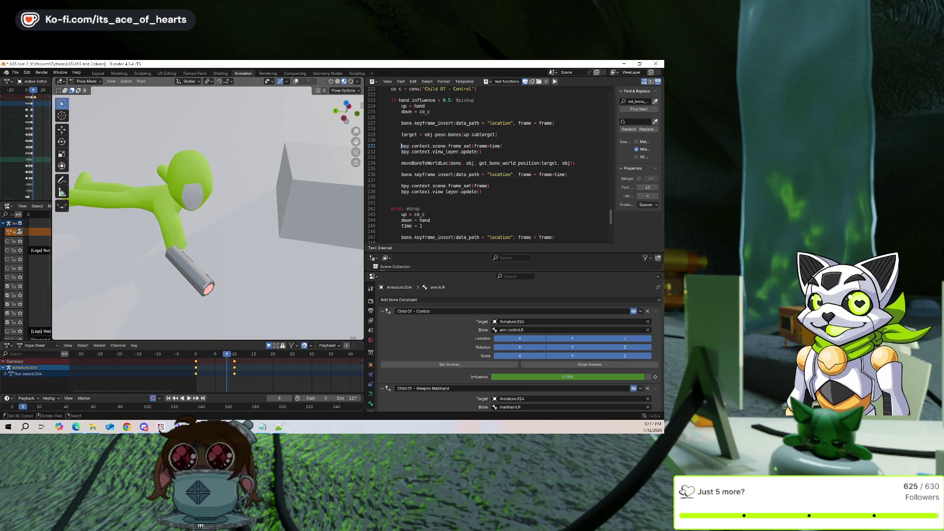
pyautogui.press('Left')
pyautogui.press('Left')
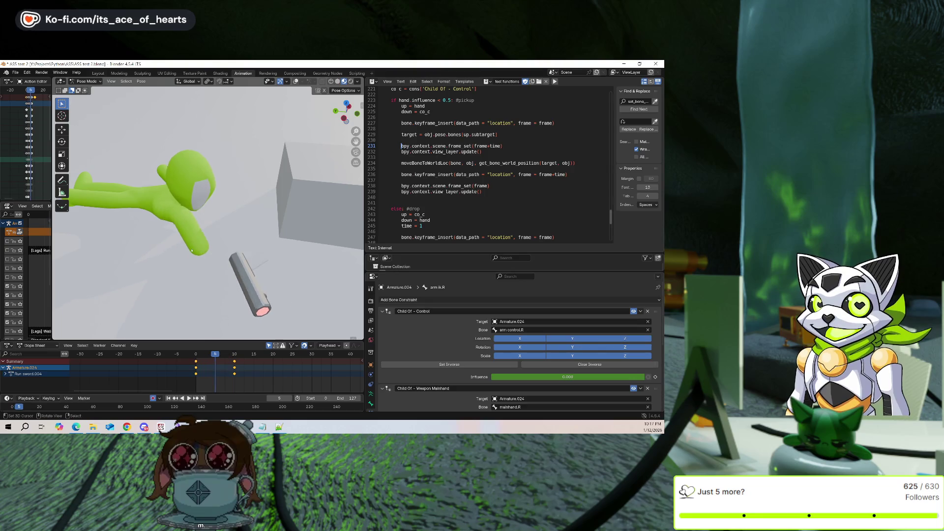
pyautogui.press('Right')
pyautogui.press('Right')
pyautogui.press('Right')
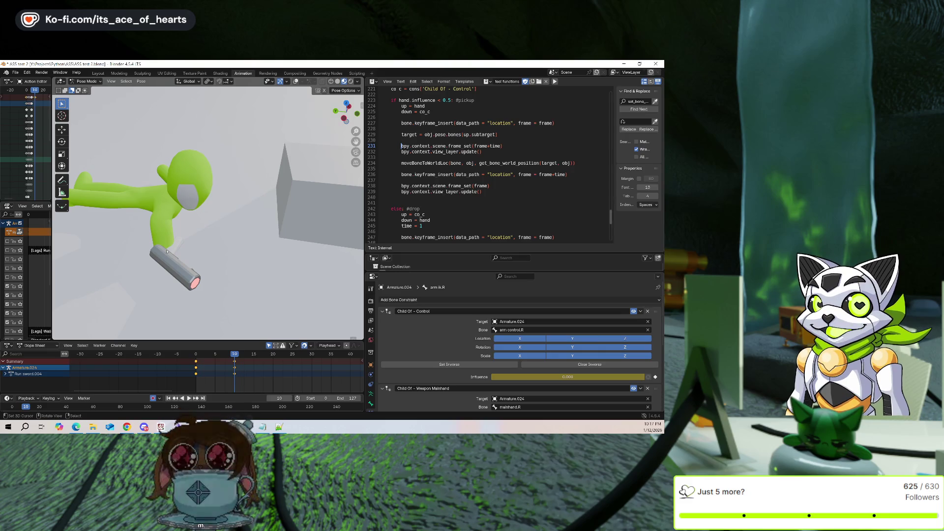
pyautogui.press('Right')
pyautogui.press('Right')
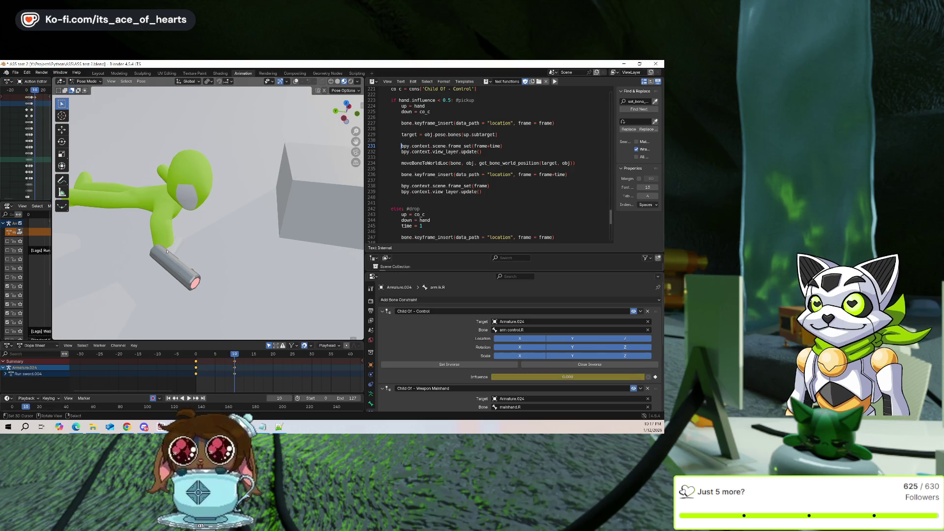
pyautogui.press('Left')
pyautogui.press('Left')
pyautogui.press('Left')
pyautogui.press('Right')
pyautogui.press('Right')
pyautogui.press('Right')
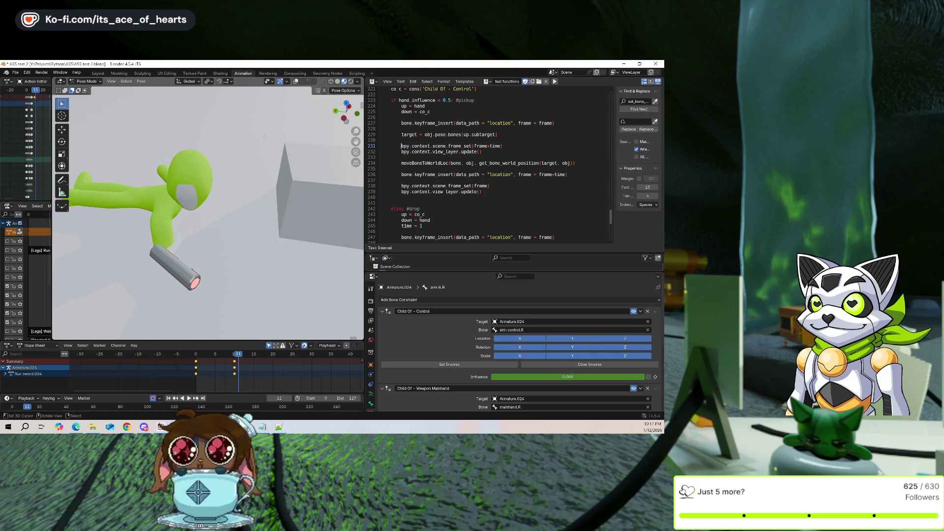
# Show the bones, select weapon locator.R, and step back to frame 10
pyautogui.click(296, 82)
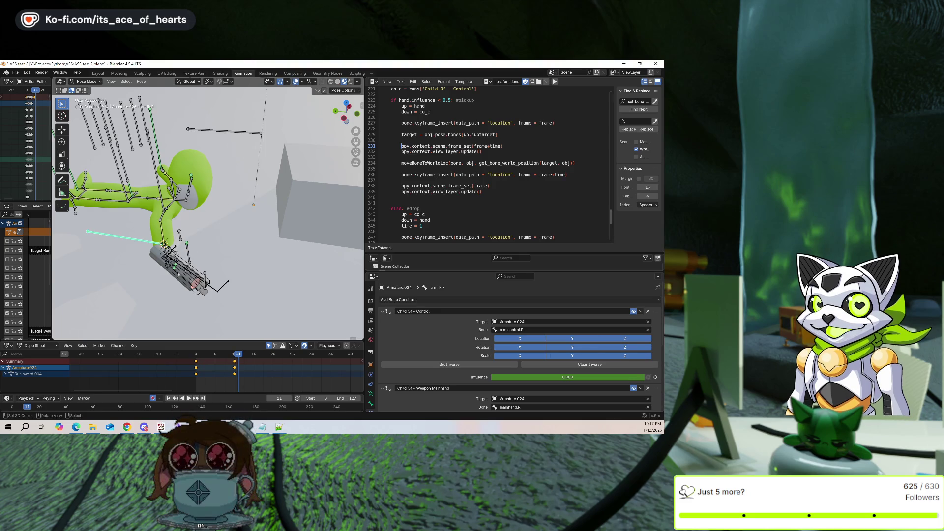
pyautogui.click(181, 295)
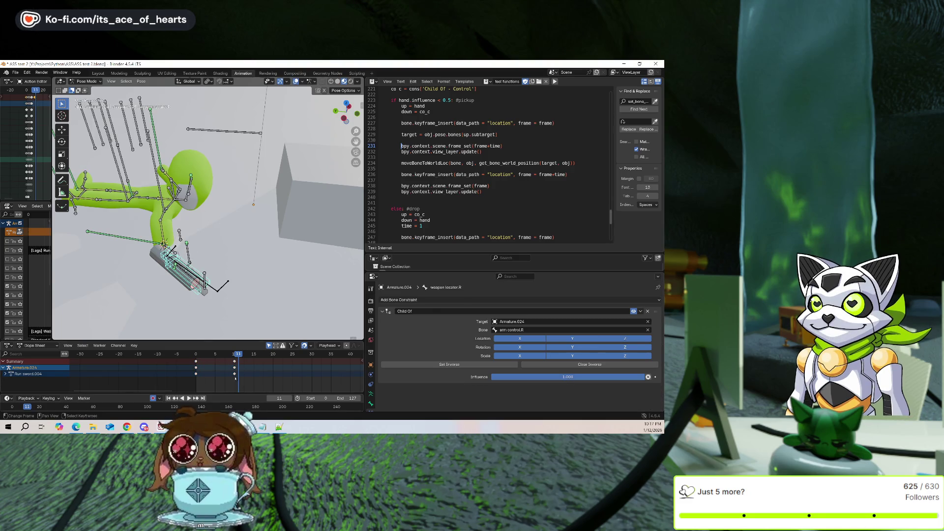
pyautogui.press('Left')
pyautogui.press('g')
pyautogui.click(235, 298)
pyautogui.moveTo(235, 299); pyautogui.dragTo(265, 303, button='middle')
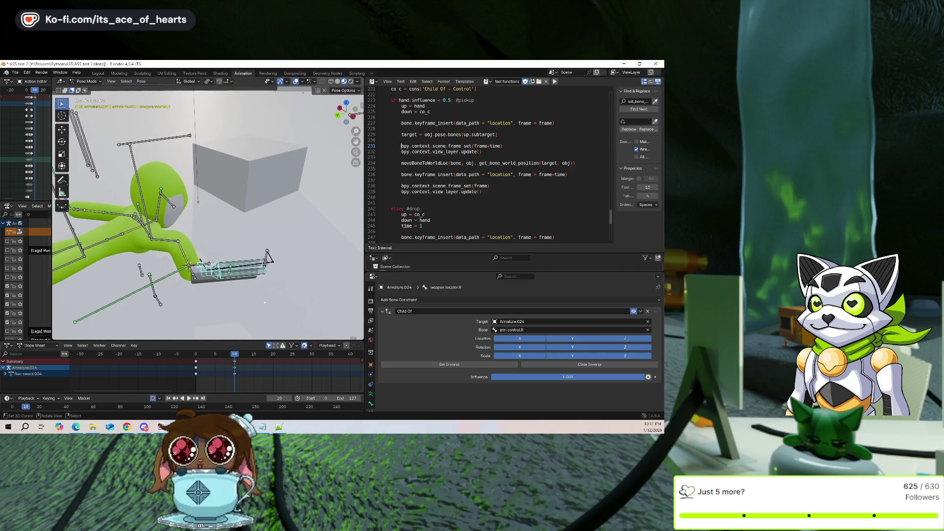
# At frame 15, rotate weapon locator.R 90 degrees about X, undo, and re-rotate about X
pyautogui.click(253, 369)
pyautogui.moveTo(248, 300)
pyautogui.mouseDown(button='middle')
pyautogui.moveTo(252, 285)
pyautogui.moveTo(265, 287)
pyautogui.mouseUp(button='middle')
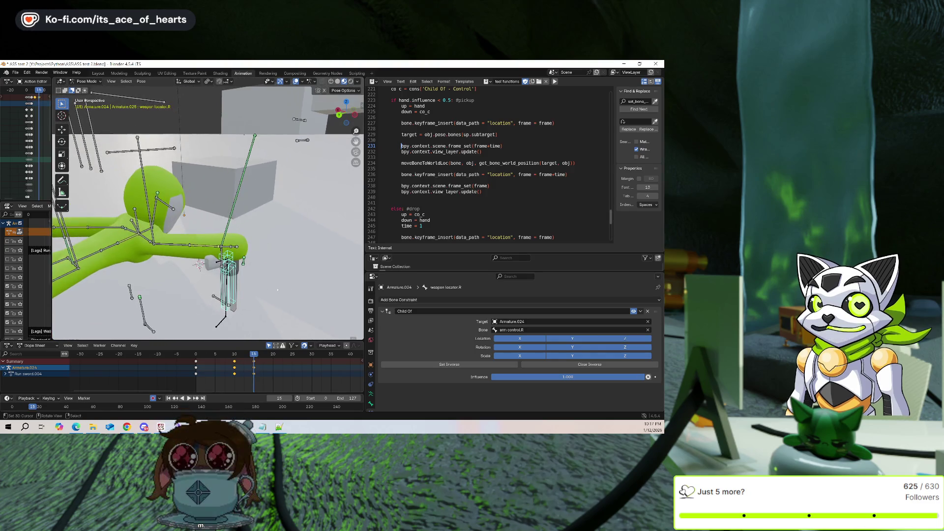
pyautogui.press('r')
pyautogui.press('x')
pyautogui.press('9')
pyautogui.press('0')
pyautogui.press('Return')
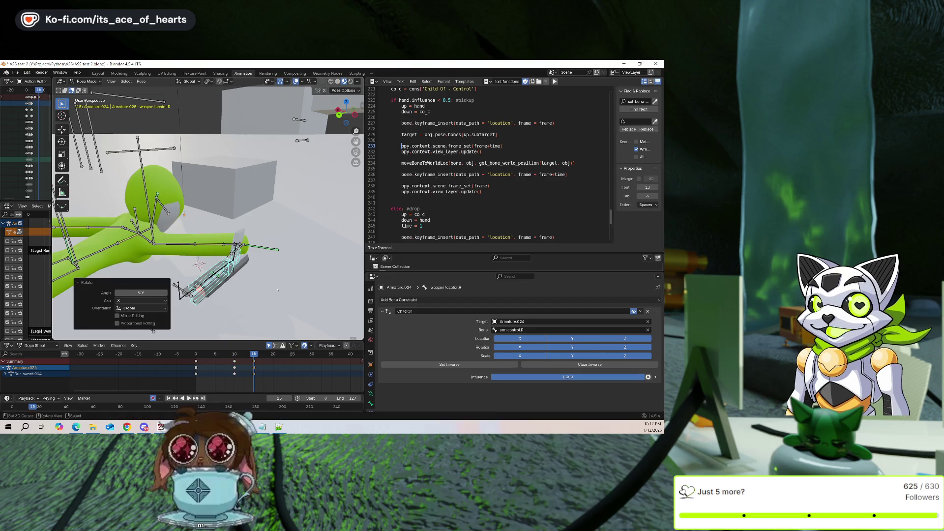
pyautogui.hotkey('ctrl', 'z')
pyautogui.press('r')
pyautogui.press('x')
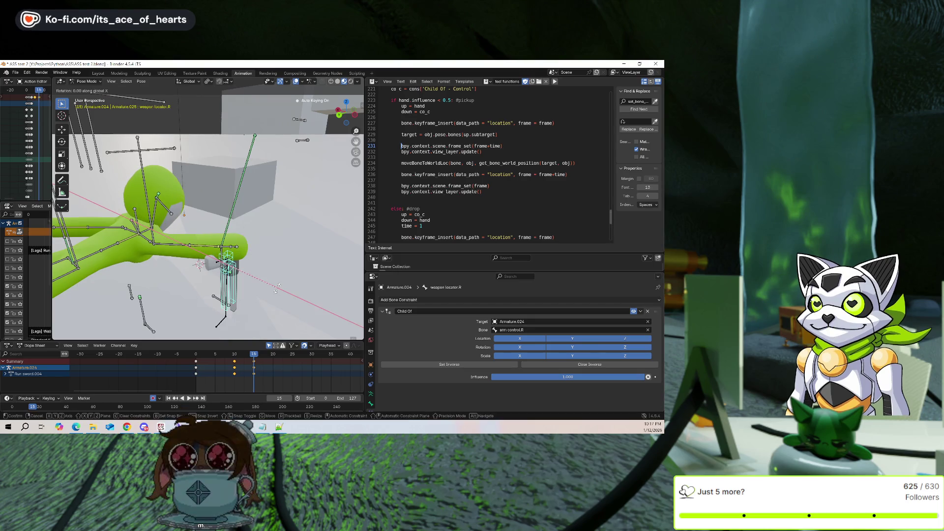
# Finish the rotation and move the sword into place along the outstretched hand
pyautogui.press('g')
pyautogui.click(268, 260)
pyautogui.moveTo(268, 261)
pyautogui.mouseDown(button='middle')
pyautogui.moveTo(272, 244)
pyautogui.moveTo(254, 235)
pyautogui.mouseUp(button='middle')
pyautogui.press('g')
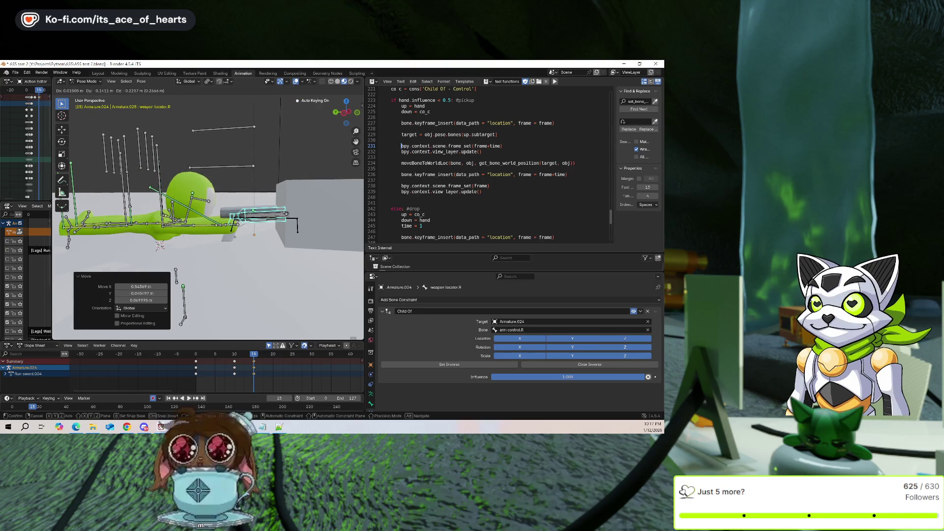
pyautogui.click(255, 235)
pyautogui.moveTo(230, 206)
pyautogui.mouseDown(button='middle')
pyautogui.moveTo(251, 208)
pyautogui.moveTo(268, 192)
pyautogui.moveTo(284, 211)
pyautogui.moveTo(256, 191)
pyautogui.mouseUp(button='middle')
# Select lookTarget, jump back to frame 10, and open the keying menu for its Child Of influence
pyautogui.click(256, 212)
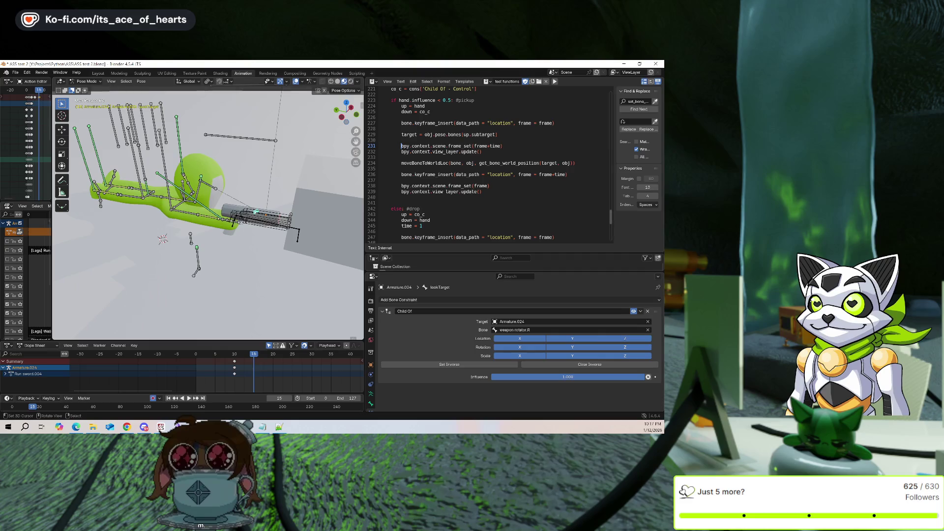
pyautogui.press('Down')
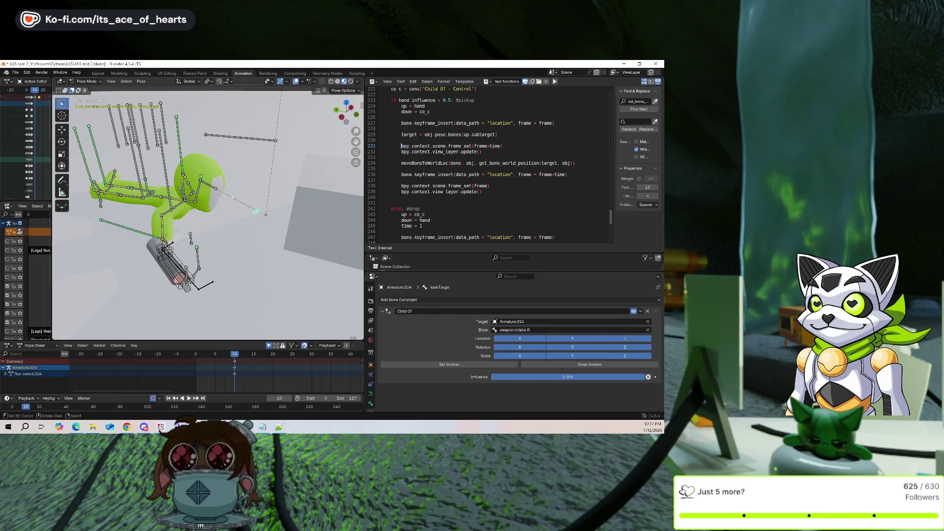
pyautogui.rightClick(535, 378)
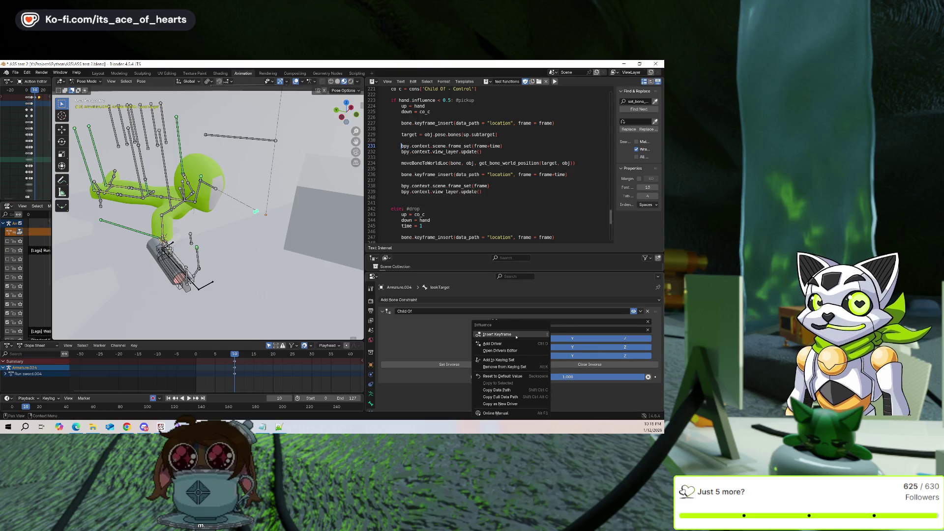
# Keyframe lookTarget's Child Of influence at 1 on frame 10, then drag it to 0 at frame 15
pyautogui.click(536, 335)
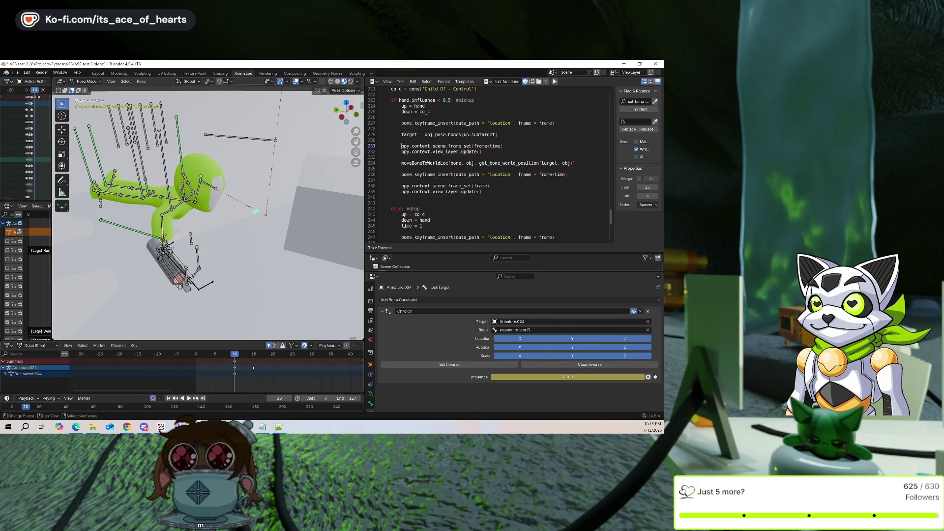
pyautogui.press('Up')
pyautogui.moveTo(572, 379); pyautogui.dragTo(492, 379)
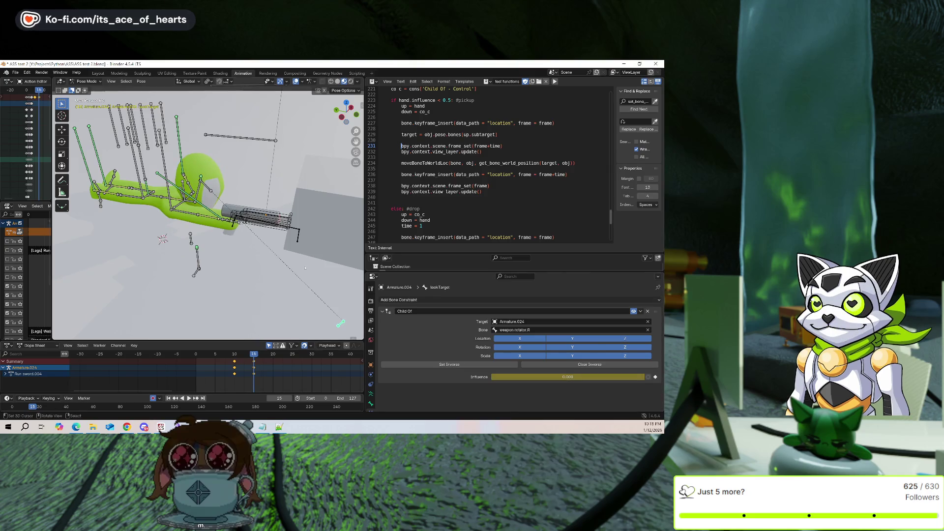
pyautogui.press('Down')
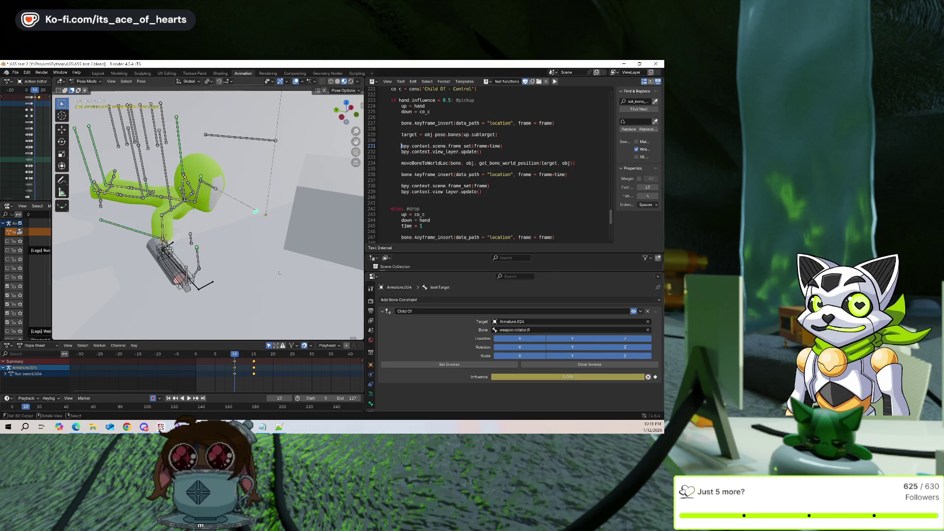
pyautogui.press('Up')
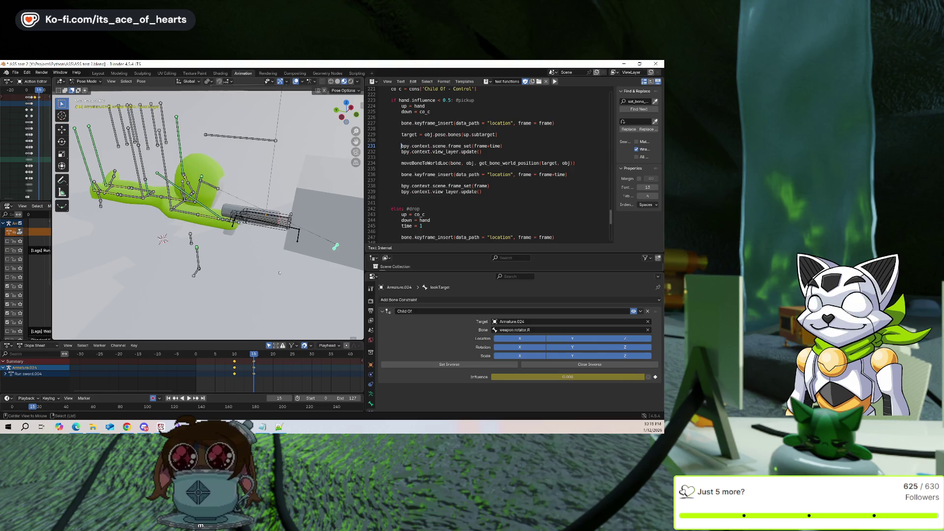
# Move the lookTarget bone beside the box, then select Cube.003 in Object Mode
pyautogui.moveTo(279, 273); pyautogui.dragTo(250, 240, button='middle')
pyautogui.press('g')
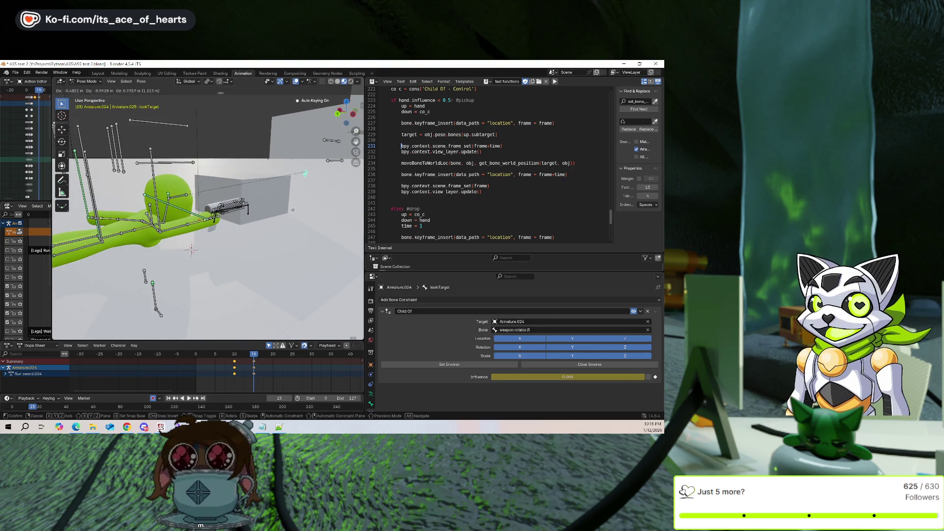
pyautogui.click(320, 168)
pyautogui.moveTo(319, 168)
pyautogui.mouseDown(button='middle')
pyautogui.moveTo(312, 213)
pyautogui.moveTo(246, 205)
pyautogui.moveTo(268, 187)
pyautogui.mouseUp(button='middle')
pyautogui.press('g')
pyautogui.click(240, 202)
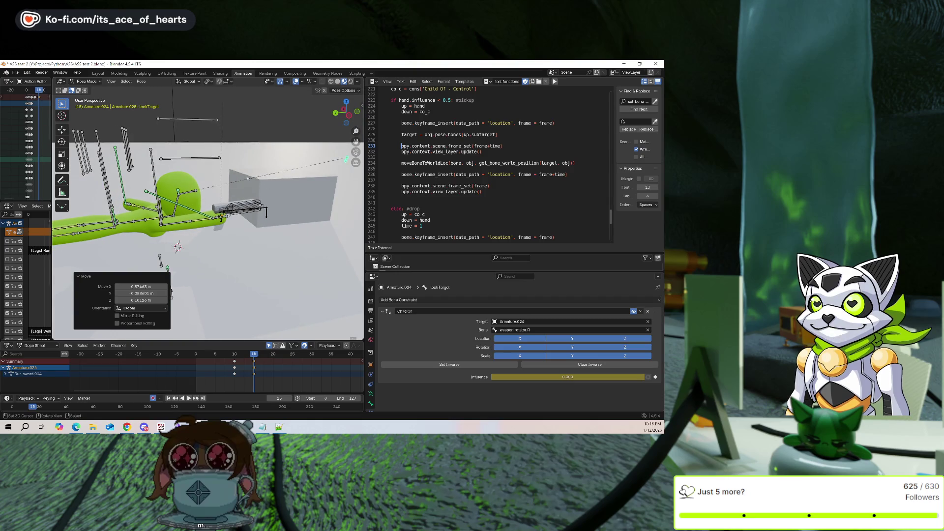
pyautogui.hotkey('ctrl', 'Tab')
pyautogui.click(271, 201)
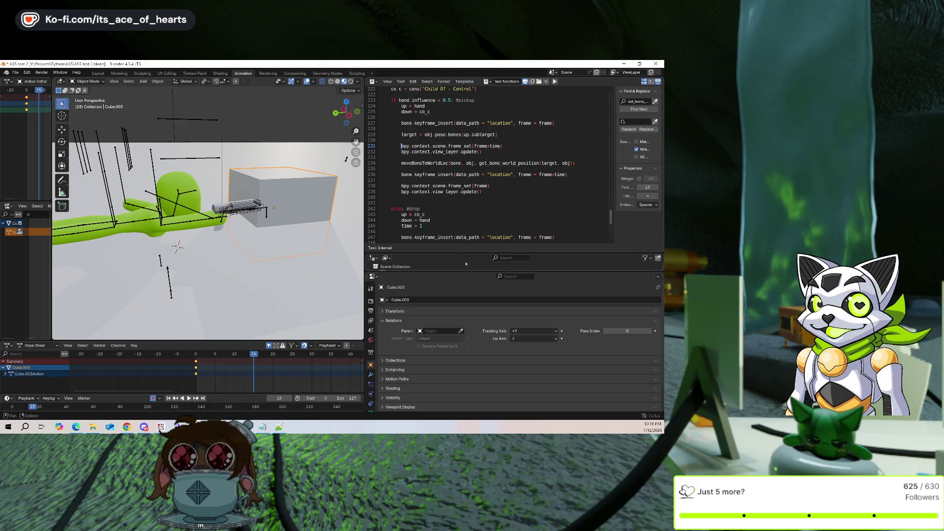
# Hide the Cube.003 box from the scene
pyautogui.moveTo(467, 253); pyautogui.dragTo(467, 225)
pyautogui.scroll(-5, 641, 250)
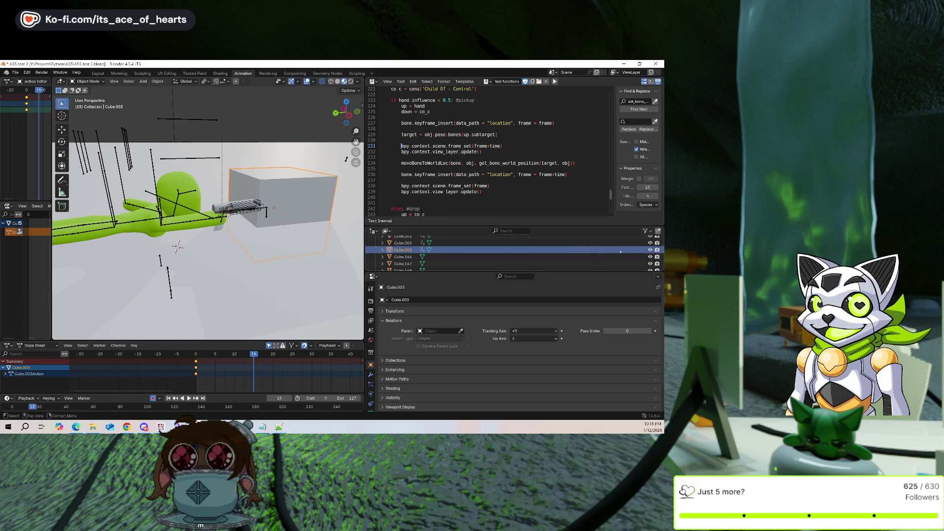
pyautogui.press('h')
pyautogui.moveTo(346, 159); pyautogui.dragTo(361, 207, button='middle')
pyautogui.press('Up')
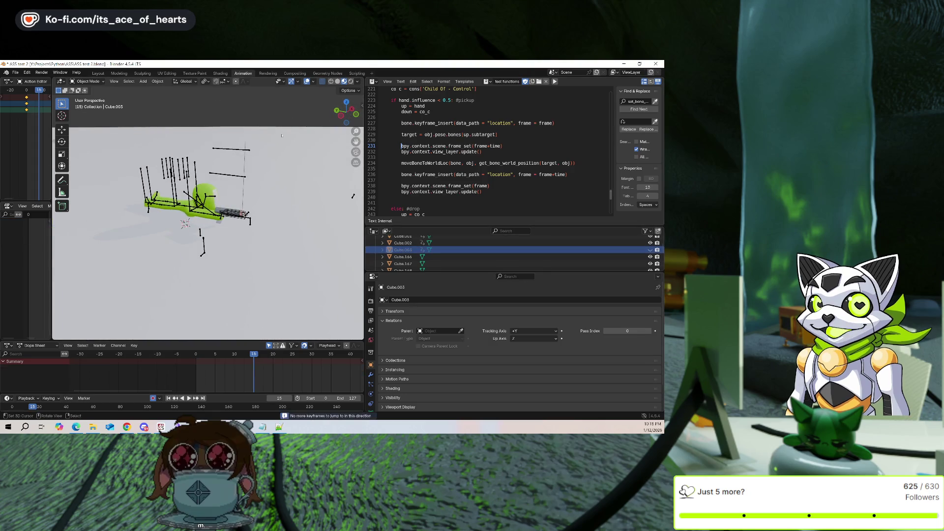
pyautogui.scroll(3, 246, 221)
# Select Armature.024 and play the animation from frame 0 with overlays hidden, then show them again
pyautogui.click(215, 219)
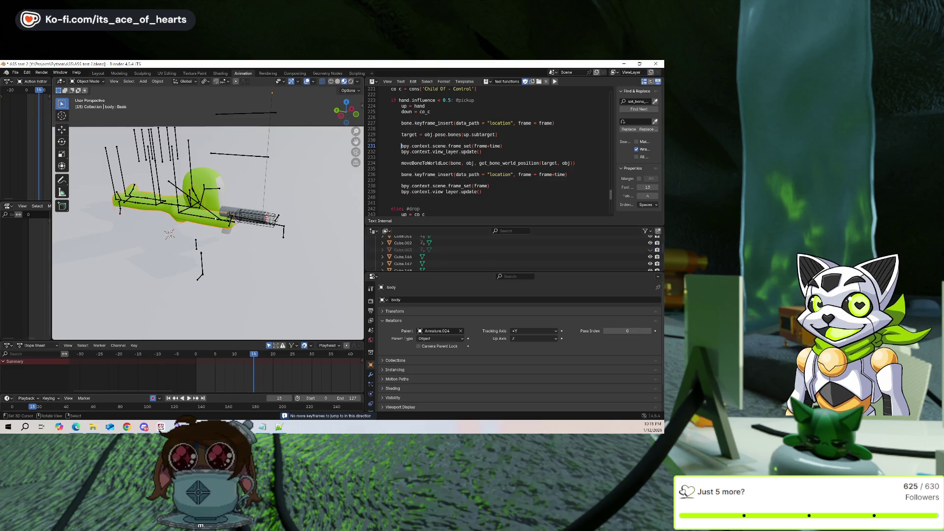
pyautogui.click(307, 82)
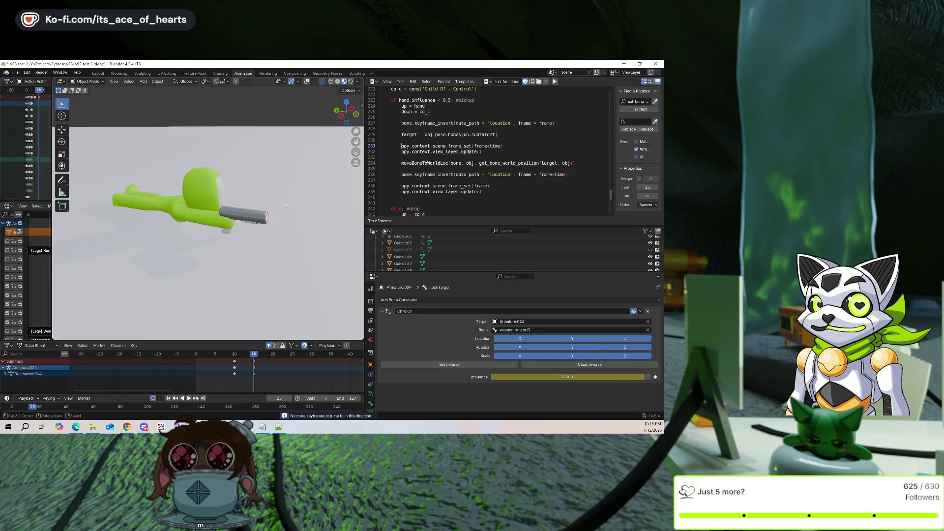
pyautogui.hotkey('shift', 'Left')
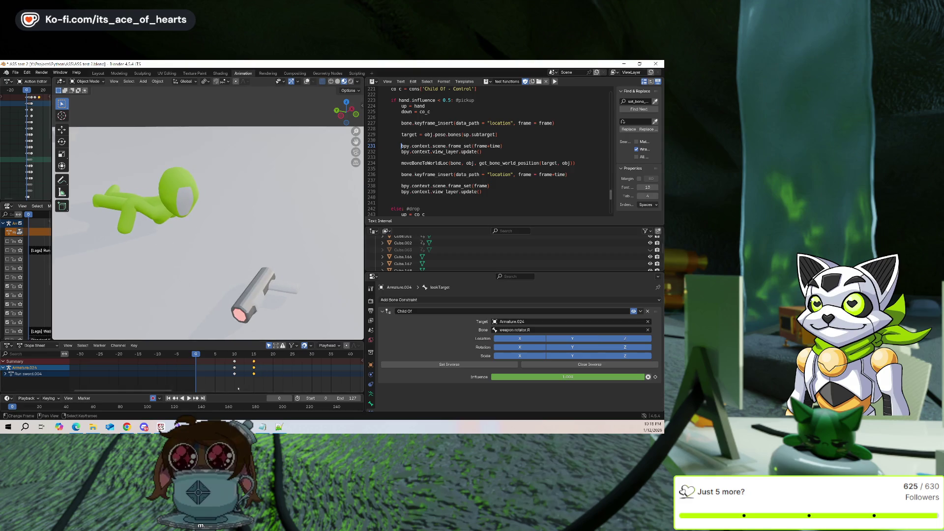
pyautogui.press('space')
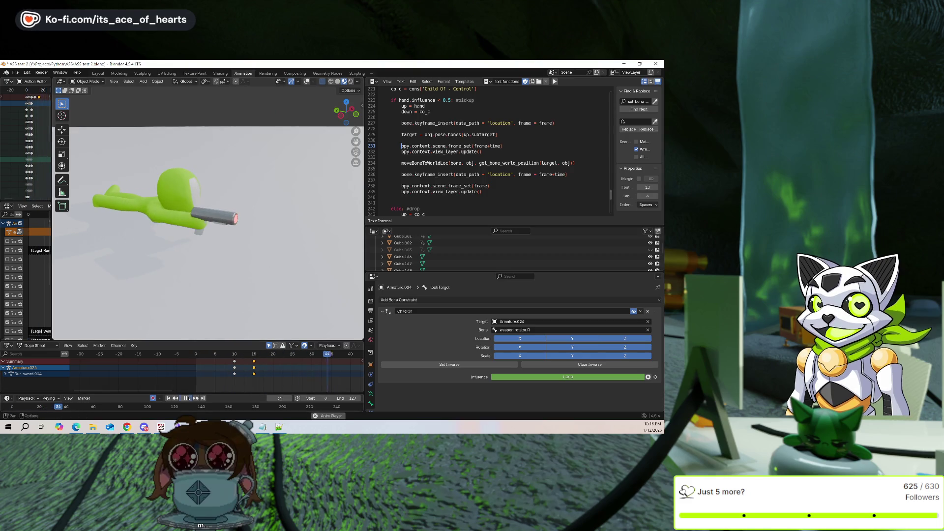
pyautogui.hotkey('shift', 'Left')
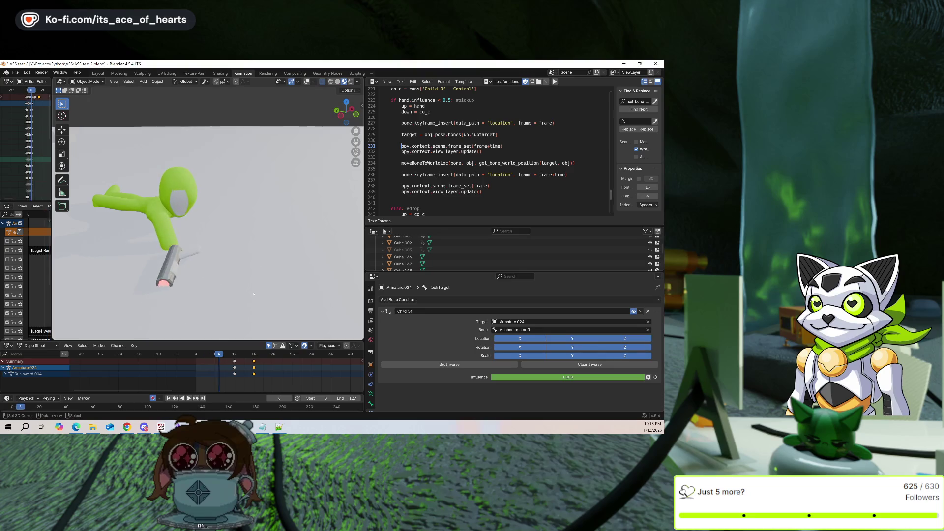
pyautogui.moveTo(254, 294)
pyautogui.mouseDown(button='middle')
pyautogui.moveTo(293, 271)
pyautogui.moveTo(280, 236)
pyautogui.moveTo(324, 134)
pyautogui.moveTo(207, 189)
pyautogui.mouseUp(button='middle')
pyautogui.click(308, 82)
pyautogui.scroll(4, 208, 216)
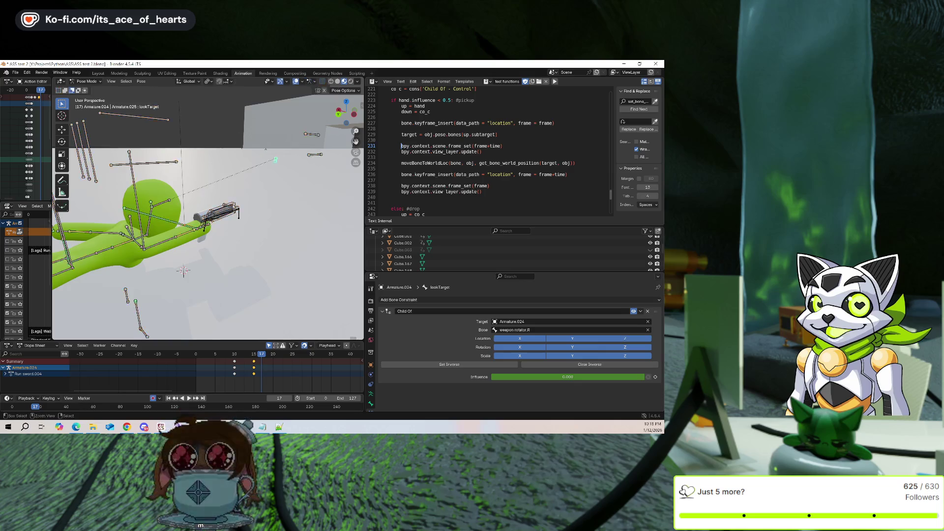
# In Pose Mode, select weapon rotator.R and turn off its Track To constraint
pyautogui.hotkey('ctrl', 'Tab')
pyautogui.click(231, 213)
pyautogui.moveTo(231, 212); pyautogui.dragTo(177, 187, button='middle')
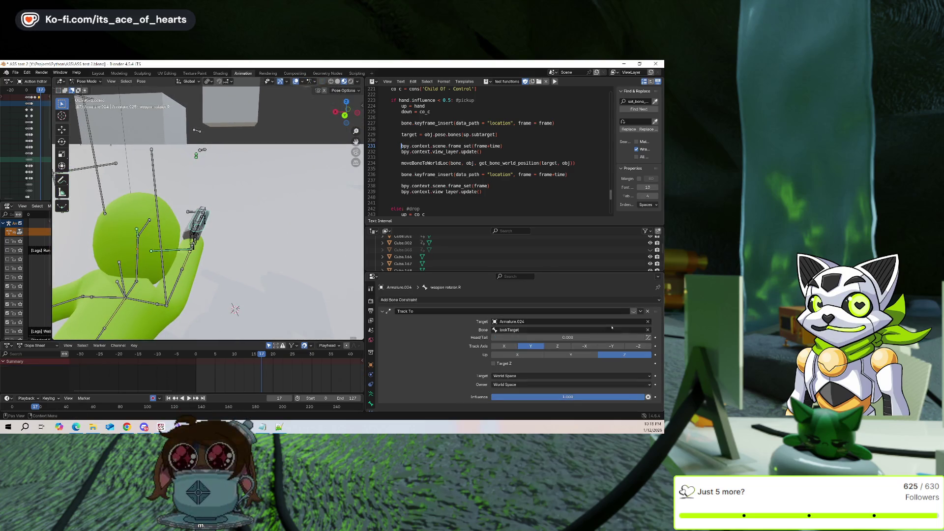
pyautogui.click(634, 311)
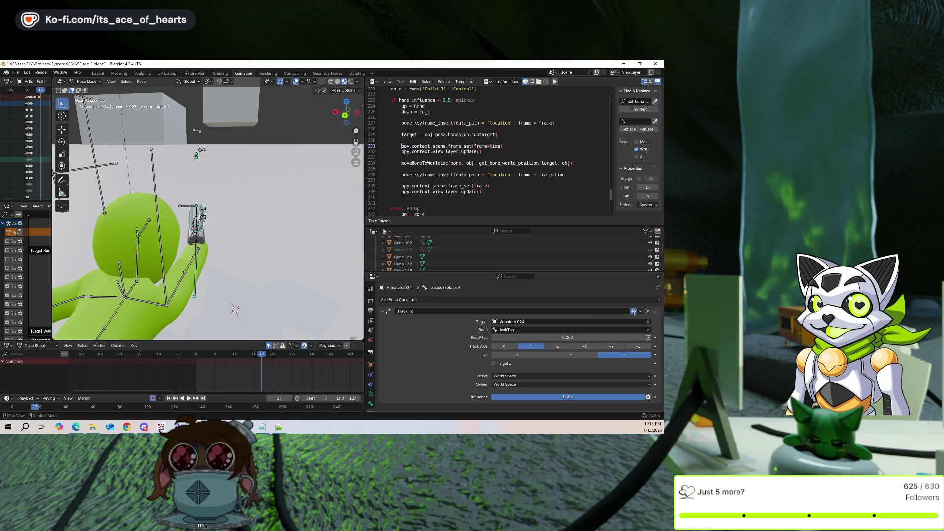
# Select the lookTarget bone and move it to a new position at frame 17
pyautogui.keyDown('shift'); pyautogui.moveTo(226, 165); pyautogui.dragTo(211, 162, button='middle'); pyautogui.keyUp('shift')
pyautogui.click(210, 160)
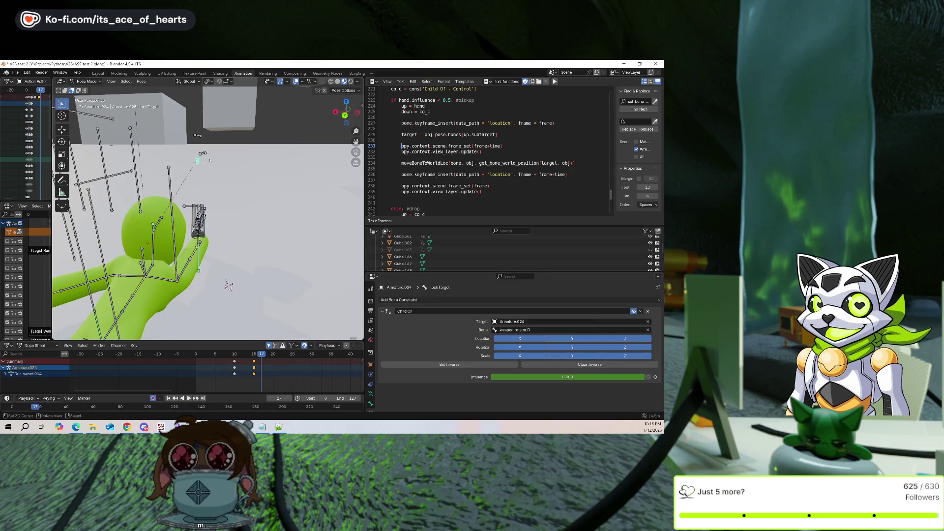
pyautogui.click(296, 81)
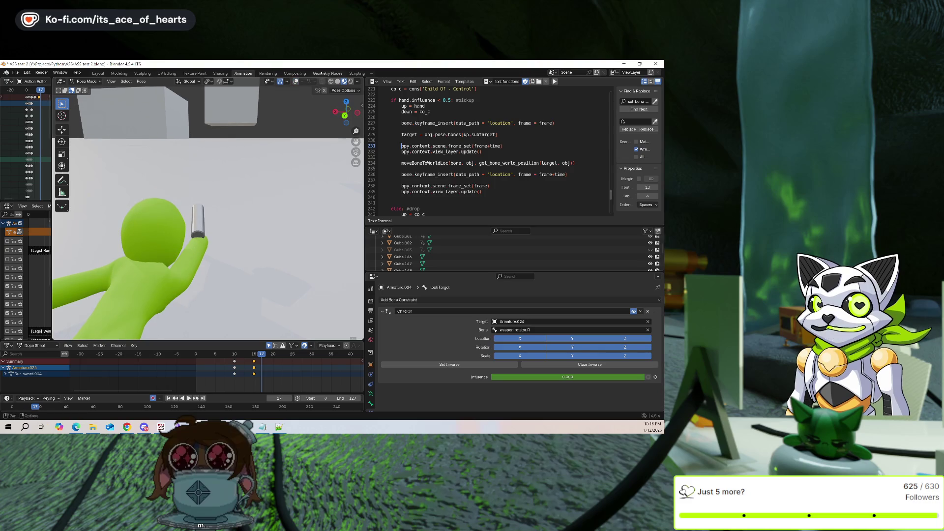
pyautogui.hotkey('shift', 'alt', 'z')
pyautogui.press('g')
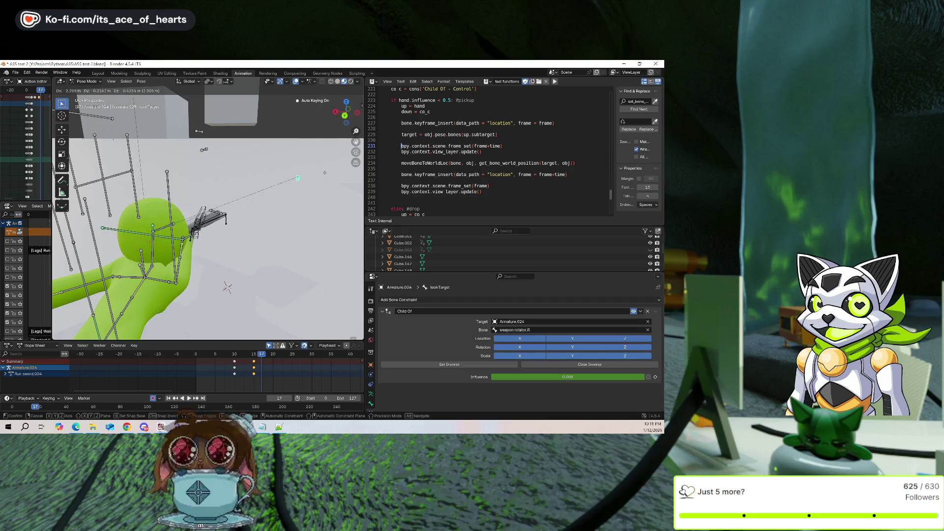
pyautogui.press('Return')
pyautogui.moveTo(159, 130)
pyautogui.mouseDown(button='middle')
pyautogui.moveTo(208, 111)
pyautogui.moveTo(163, 144)
pyautogui.moveTo(175, 207)
pyautogui.moveTo(241, 130)
pyautogui.moveTo(173, 137)
pyautogui.moveTo(222, 141)
pyautogui.moveTo(203, 136)
pyautogui.moveTo(226, 153)
pyautogui.mouseUp(button='middle')
# Snap lookTarget to the 3D cursor using Selection to Cursor (Keep Offset)
pyautogui.hotkey('shift', 's')
pyautogui.click(199, 120)
pyautogui.hotkey('shift', 'alt', 'z')
pyautogui.hotkey('shift', 's')
pyautogui.click(210, 138)
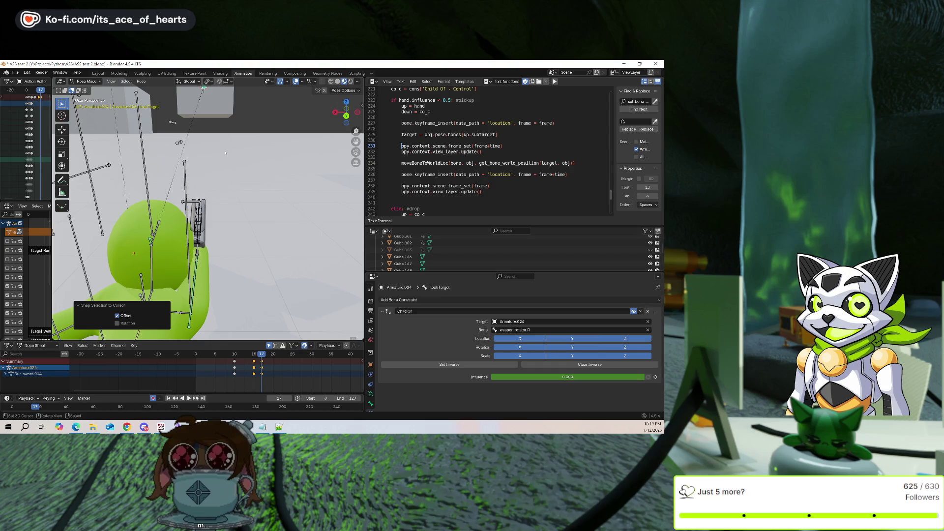
# Move lookTarget, then lower it 0.2914 m along the Z axis
pyautogui.moveTo(204, 148); pyautogui.dragTo(278, 94, button='middle')
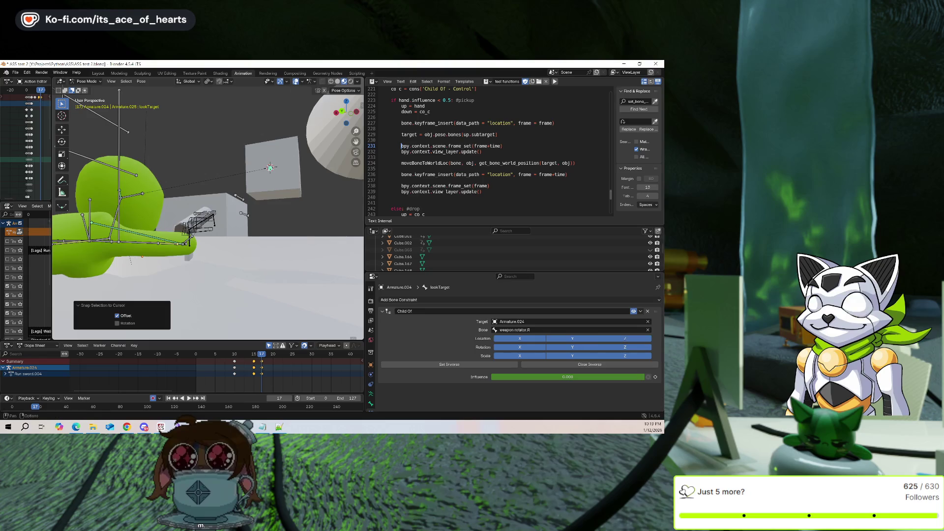
pyautogui.scroll(3, 206, 197)
pyautogui.moveTo(295, 82); pyautogui.dragTo(287, 222, button='middle')
pyautogui.press('g')
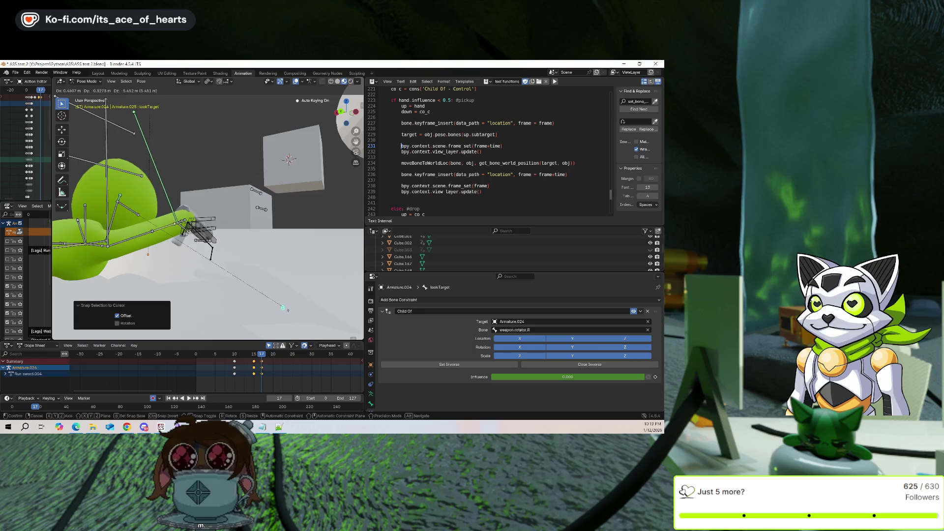
pyautogui.click(295, 210)
pyautogui.moveTo(296, 210)
pyautogui.mouseDown(button='middle')
pyautogui.moveTo(331, 148)
pyautogui.moveTo(263, 155)
pyautogui.mouseUp(button='middle')
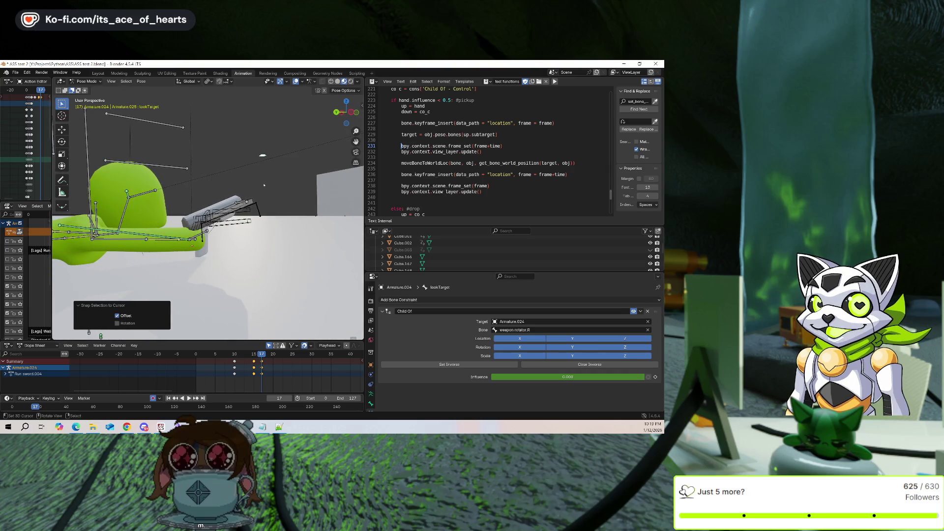
pyautogui.press('g')
pyautogui.press('z')
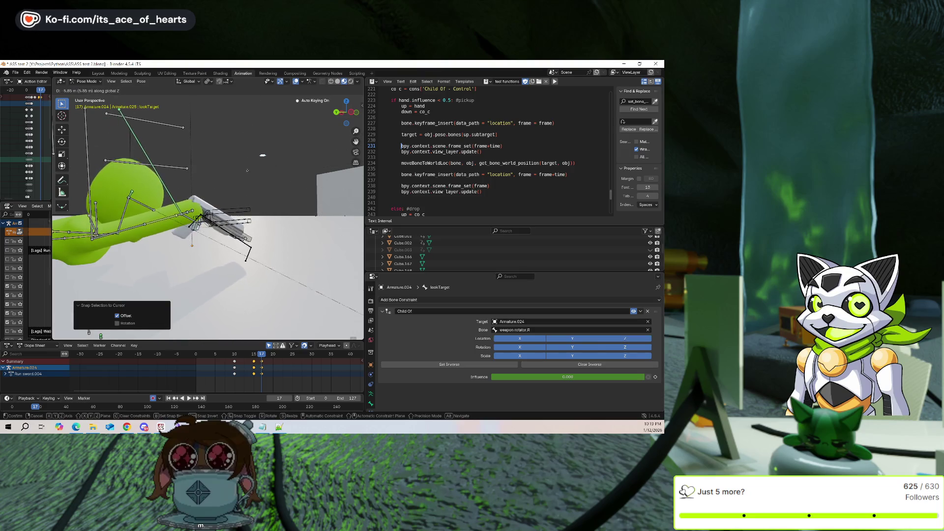
pyautogui.click(248, 192)
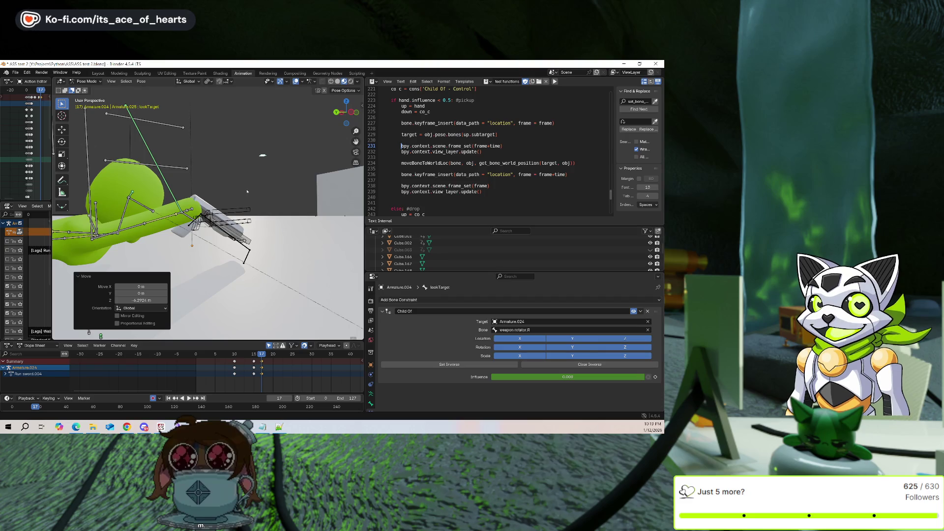
# Snap lookTarget to the 3D cursor with Selection to Cursor (Keep Offset)
pyautogui.moveTo(242, 140); pyautogui.dragTo(148, 197, button='middle')
pyautogui.press('g')
pyautogui.press('y')
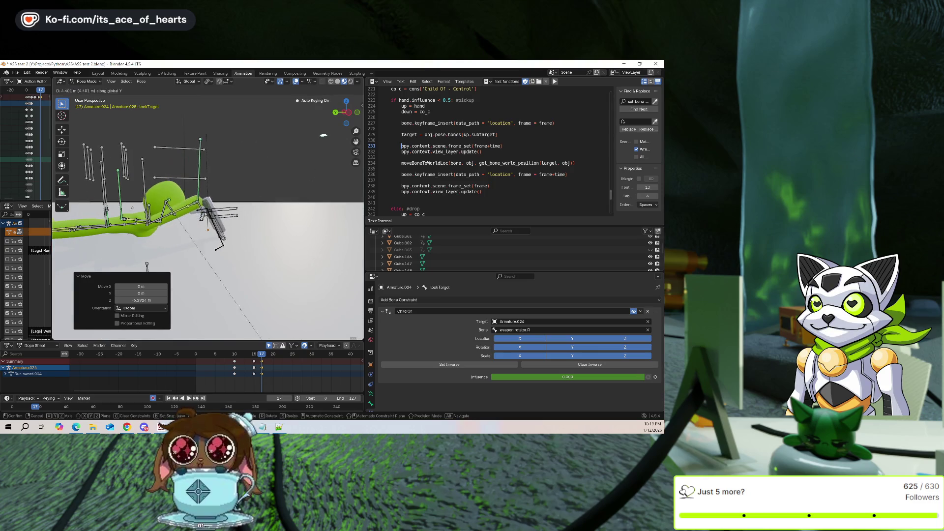
pyautogui.press('Escape')
pyautogui.moveTo(323, 134); pyautogui.dragTo(296, 148, button='middle')
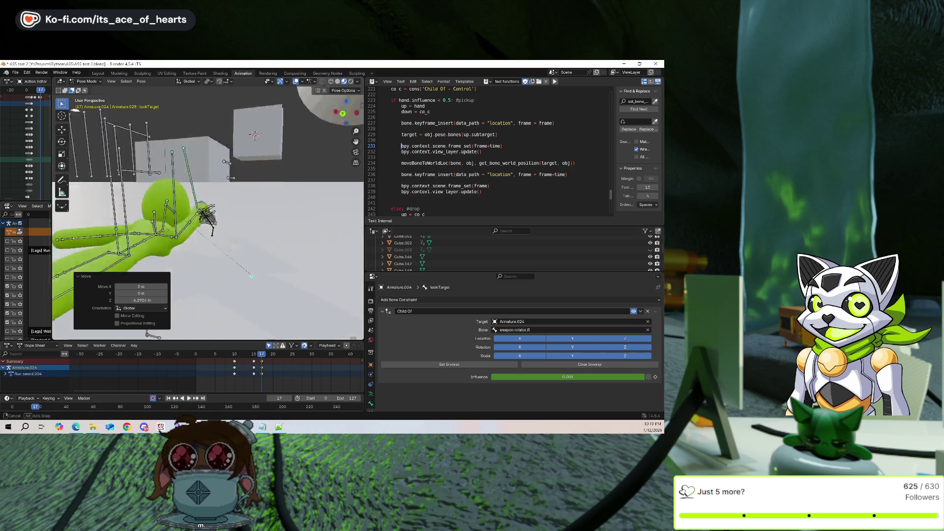
pyautogui.moveTo(75, 110); pyautogui.dragTo(212, 182, button='middle')
pyautogui.hotkey('shift', 's')
pyautogui.click(240, 204)
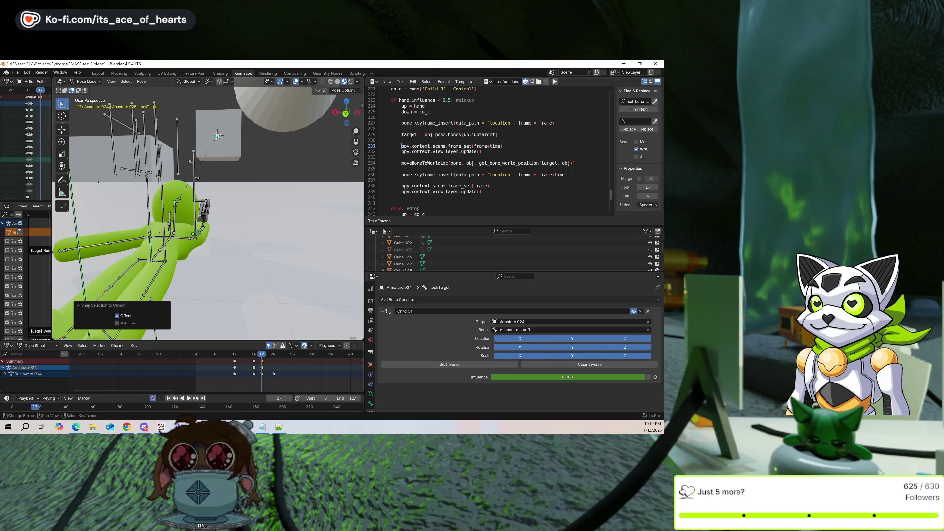
# Go to frame 15 and select the weapon rotator.R bone
pyautogui.click(254, 354)
pyautogui.moveTo(206, 206)
pyautogui.mouseDown(button='middle')
pyautogui.moveTo(177, 187)
pyautogui.moveTo(144, 130)
pyautogui.moveTo(120, 112)
pyautogui.mouseUp(button='middle')
pyautogui.click(201, 206)
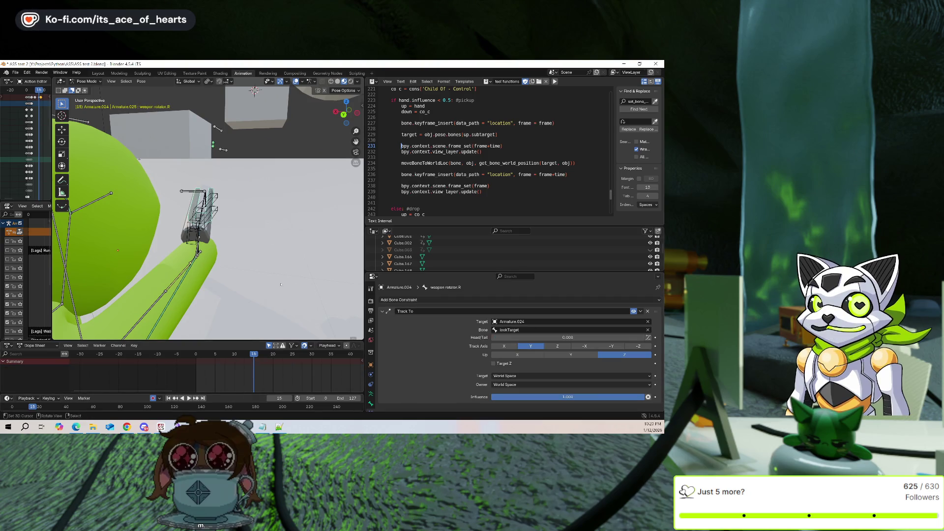
# Set the Track To influence to 0 and keyframe it
pyautogui.press('Up')
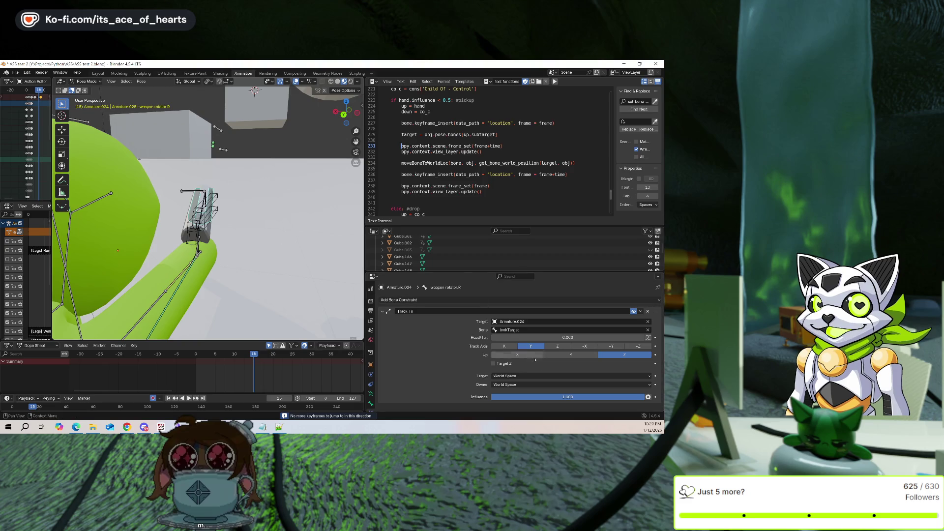
pyautogui.rightClick(536, 397)
pyautogui.press('Escape')
pyautogui.moveTo(565, 396); pyautogui.dragTo(497, 397)
pyautogui.rightClick(547, 397)
pyautogui.click(530, 334)
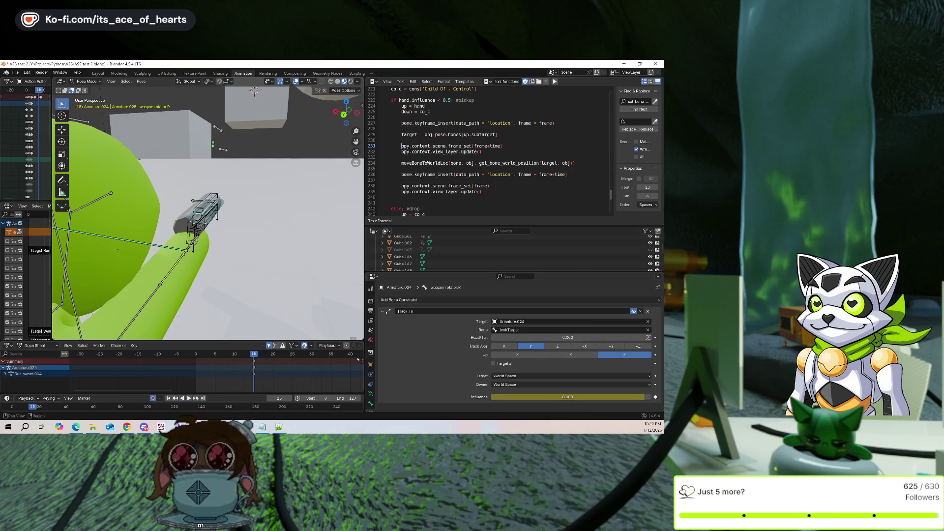
# At frame 17, set the Track To influence to 1 and keyframe it
pyautogui.press('a')
pyautogui.press('Up')
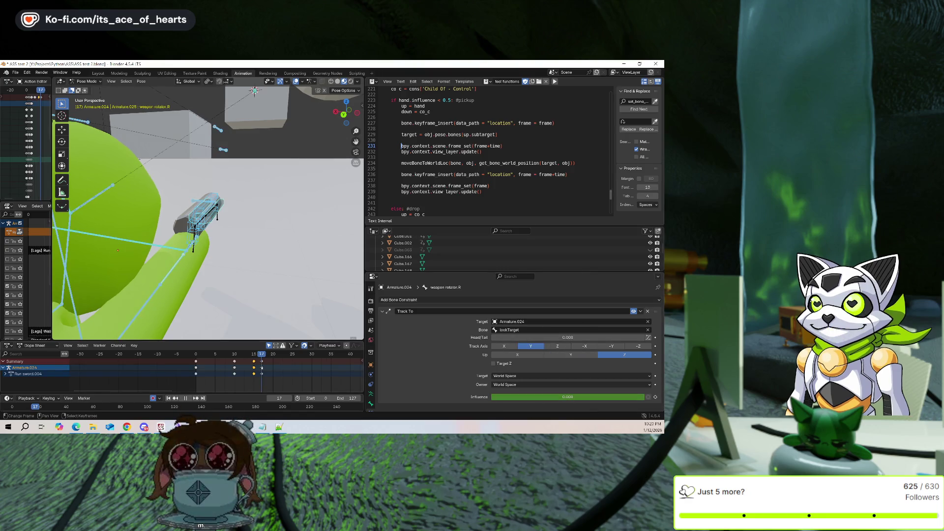
pyautogui.hotkey('alt', 'a')
pyautogui.moveTo(118, 251); pyautogui.dragTo(148, 236, button='middle')
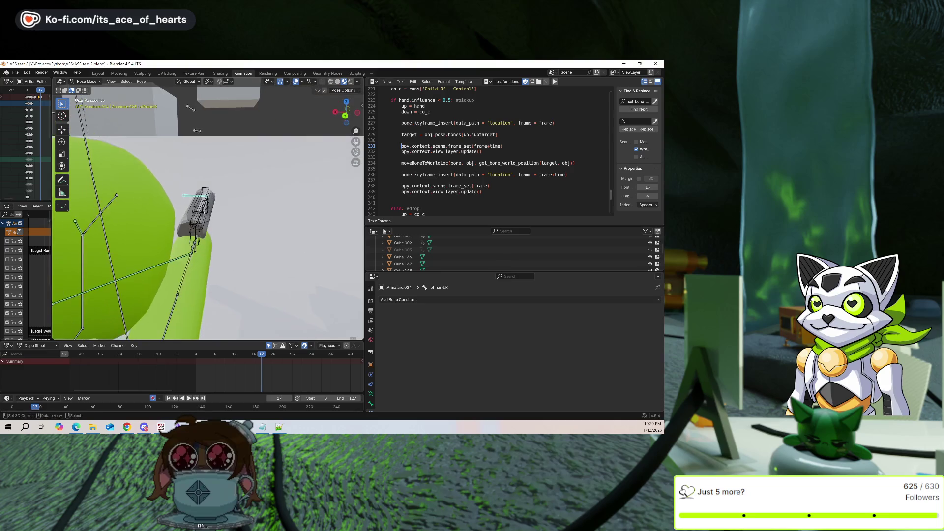
pyautogui.click(542, 399)
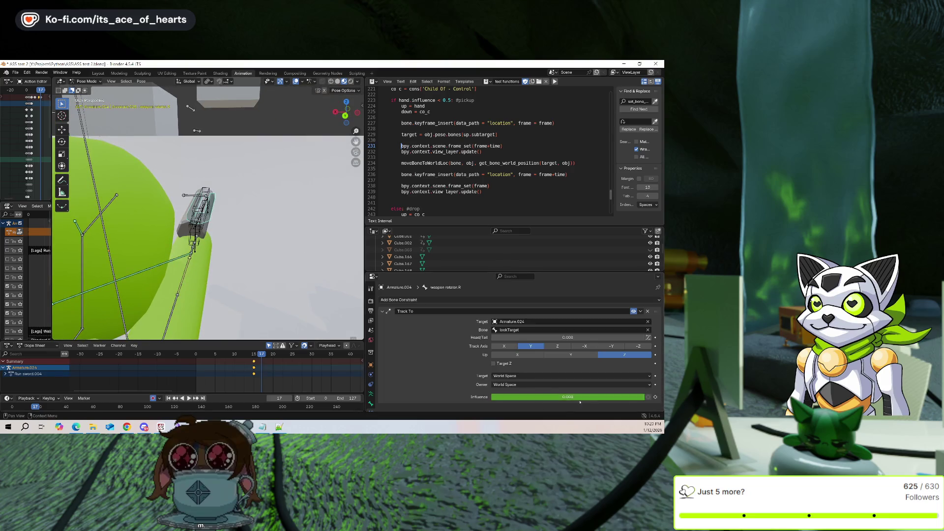
pyautogui.write('1')
pyautogui.press('Return')
pyautogui.press('i')
# Stretch the bones' keyframes apart in time, then undo the change
pyautogui.scroll(-3, 304, 293)
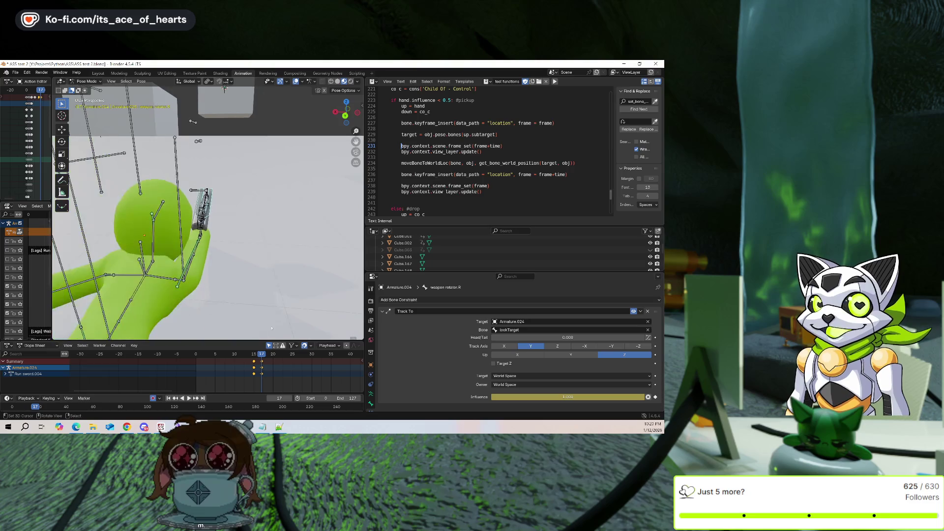
pyautogui.press('a')
pyautogui.hotkey('shift', 'Left')
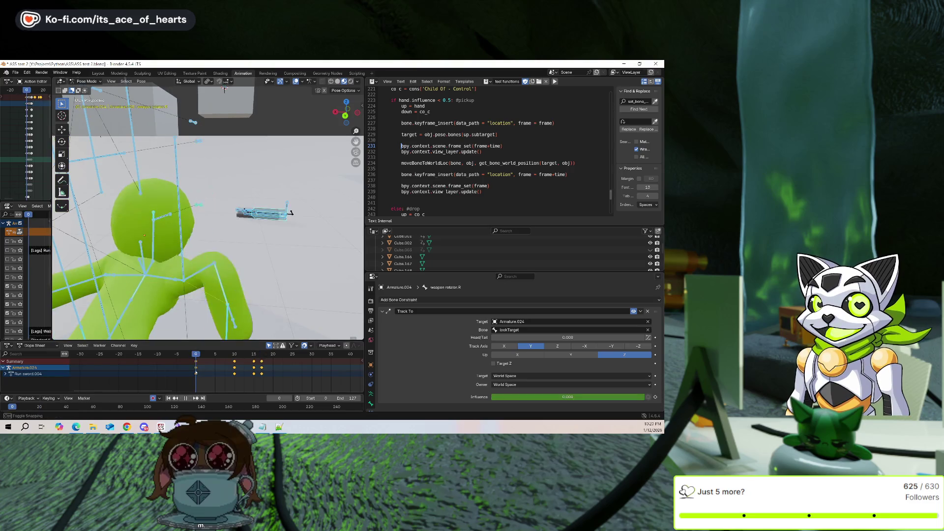
pyautogui.press('s')
pyautogui.click(218, 374)
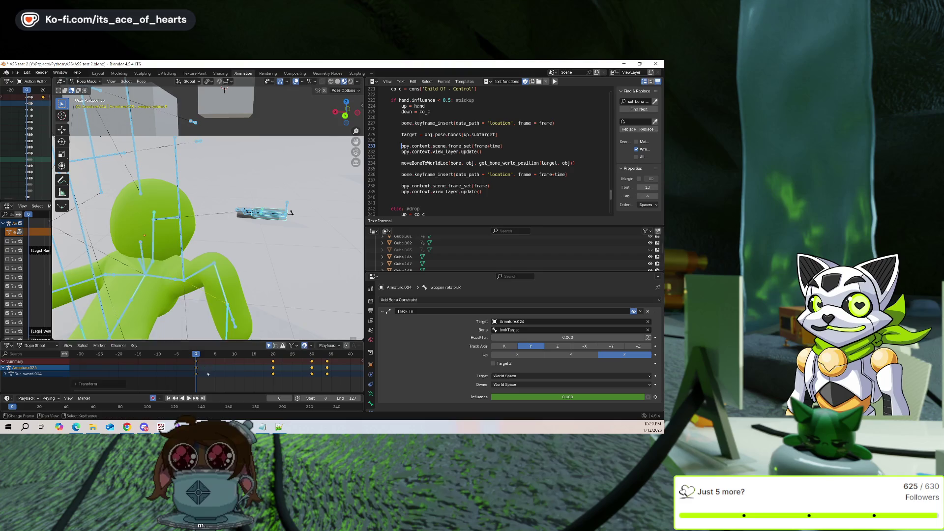
pyautogui.moveTo(257, 266); pyautogui.dragTo(226, 262, button='middle')
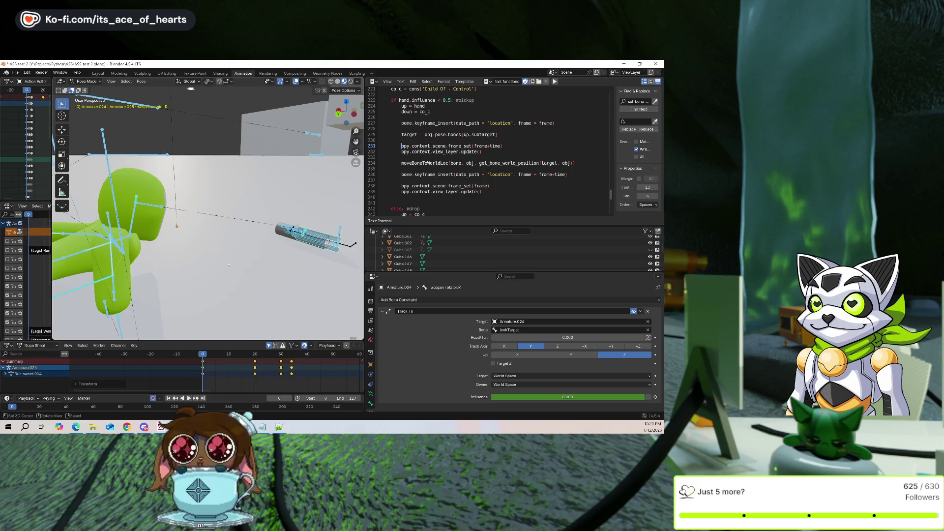
pyautogui.hotkey('ctrl', 'z')
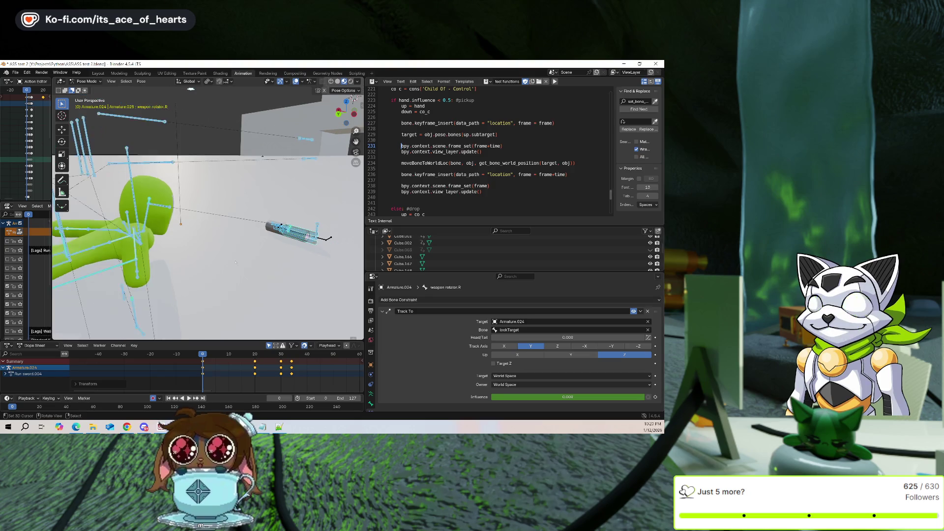
pyautogui.hotkey('ctrl', 'z')
# Enable Auto Keying, hide the viewport overlays and play the pickup animation
pyautogui.moveTo(246, 338); pyautogui.dragTo(231, 335, button='middle')
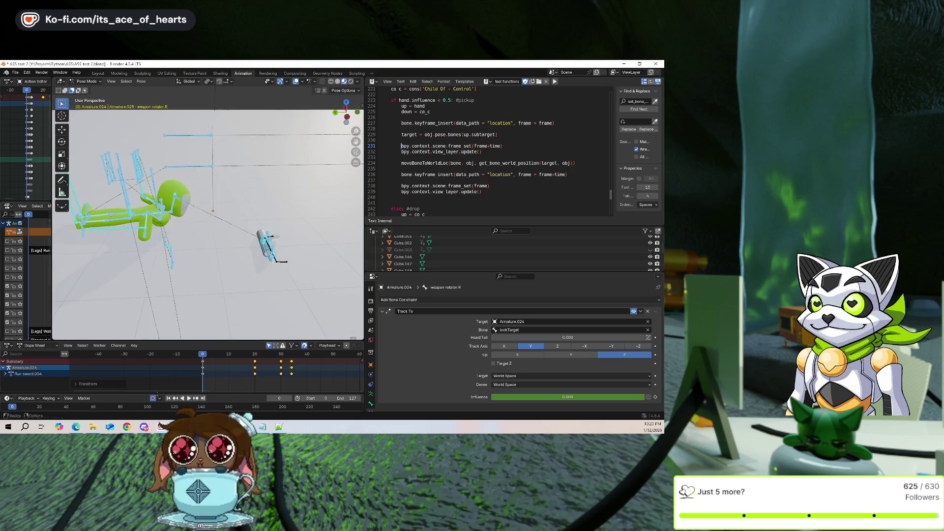
pyautogui.click(153, 398)
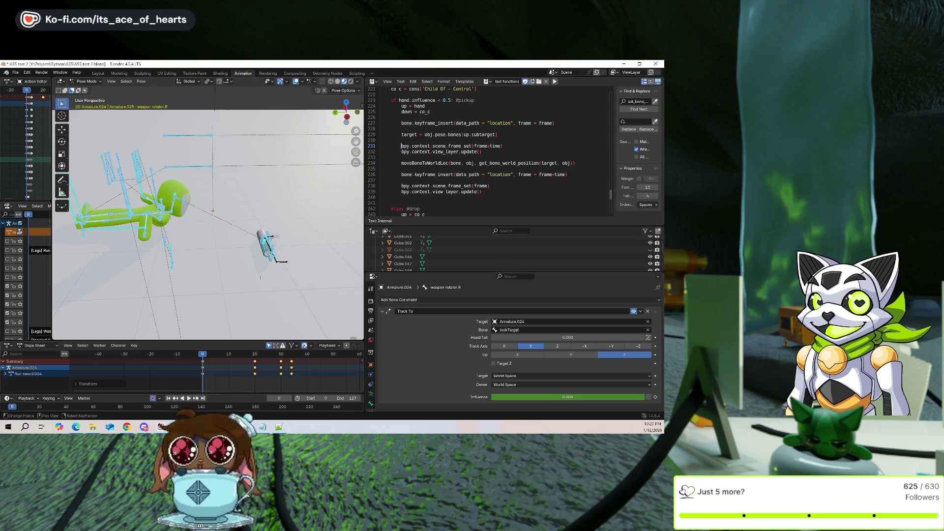
pyautogui.click(296, 82)
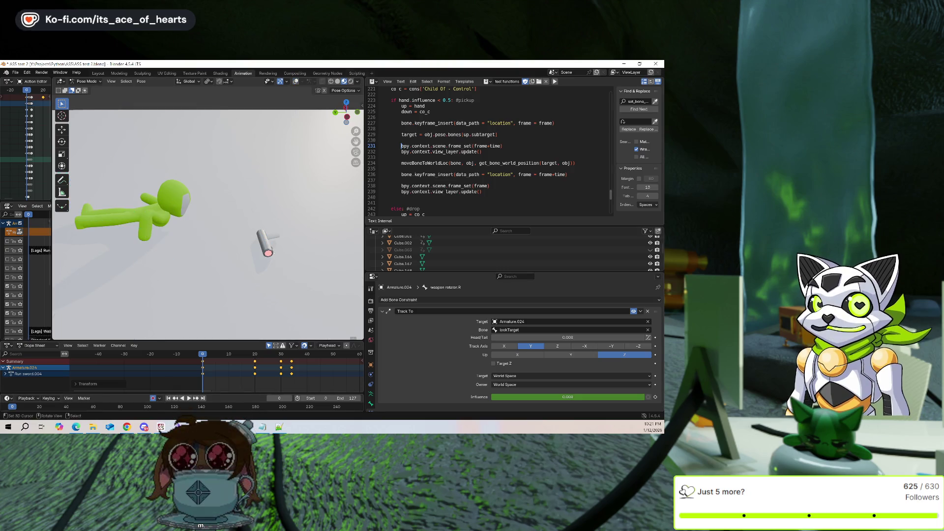
pyautogui.press('space')
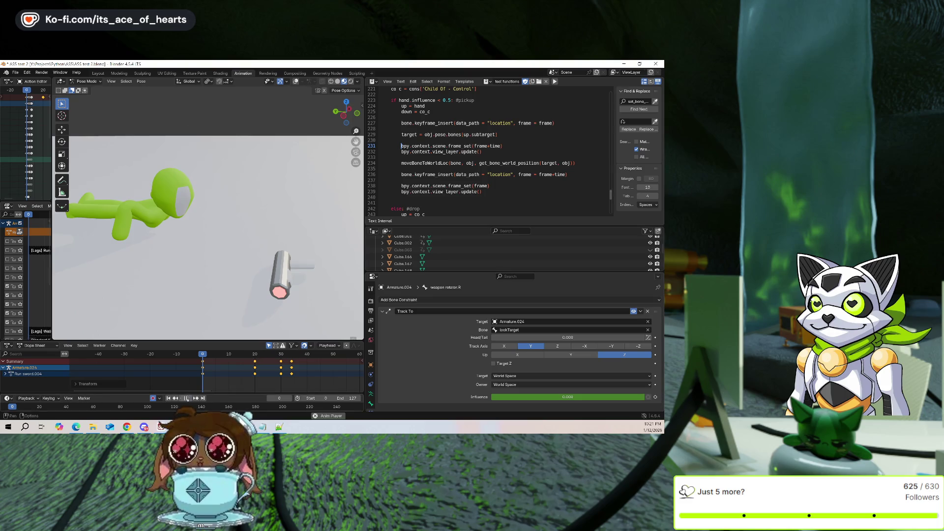
pyautogui.moveTo(213, 295); pyautogui.dragTo(273, 279, button='middle')
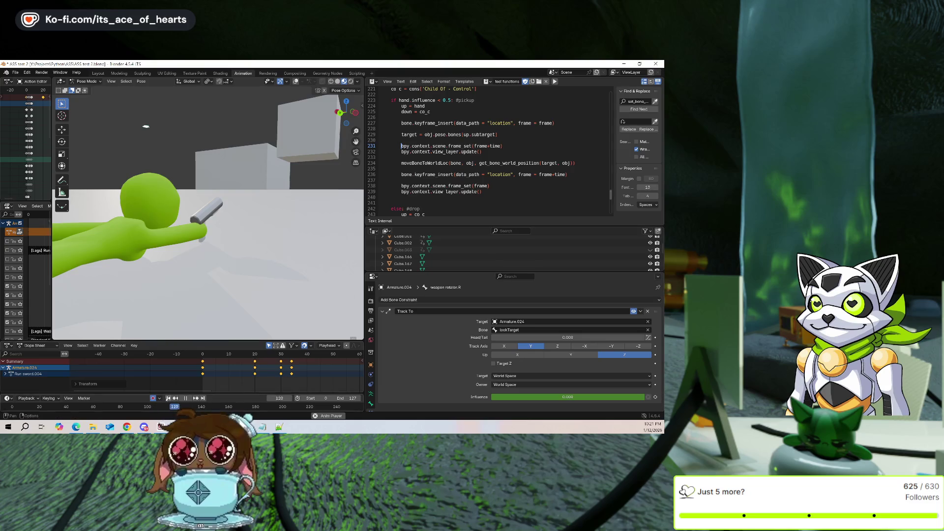
pyautogui.moveTo(146, 126); pyautogui.dragTo(273, 297, button='middle')
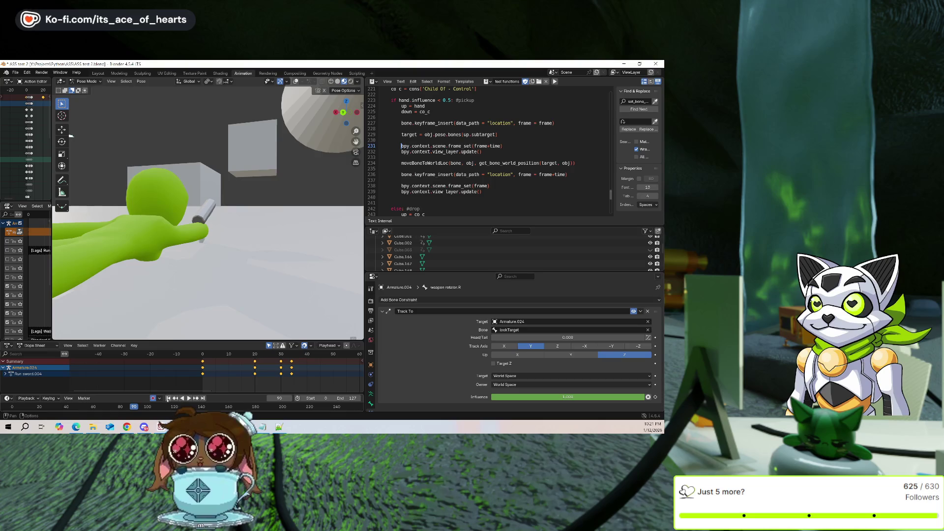
pyautogui.press('Escape')
pyautogui.press('space')
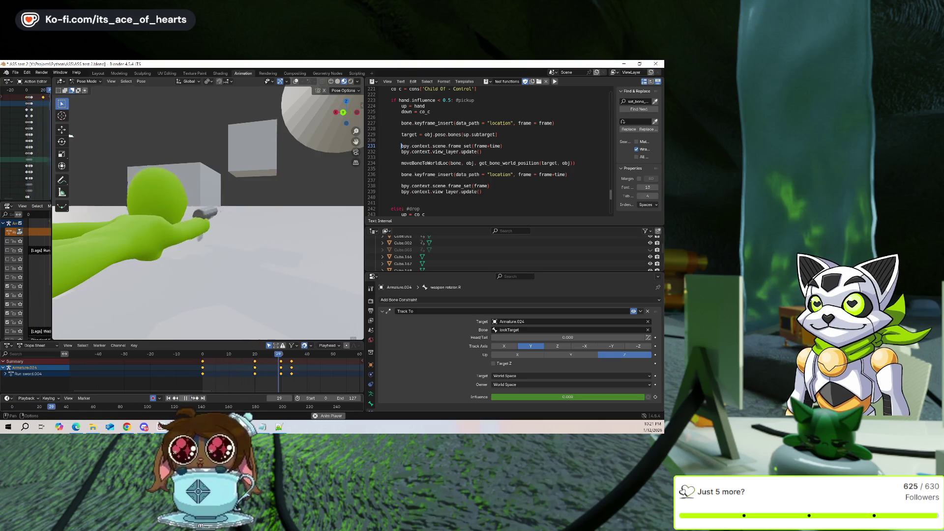
pyautogui.moveTo(225, 299)
pyautogui.mouseDown(button='middle')
pyautogui.moveTo(120, 300)
pyautogui.moveTo(215, 251)
pyautogui.moveTo(192, 251)
pyautogui.moveTo(215, 251)
pyautogui.mouseUp(button='middle')
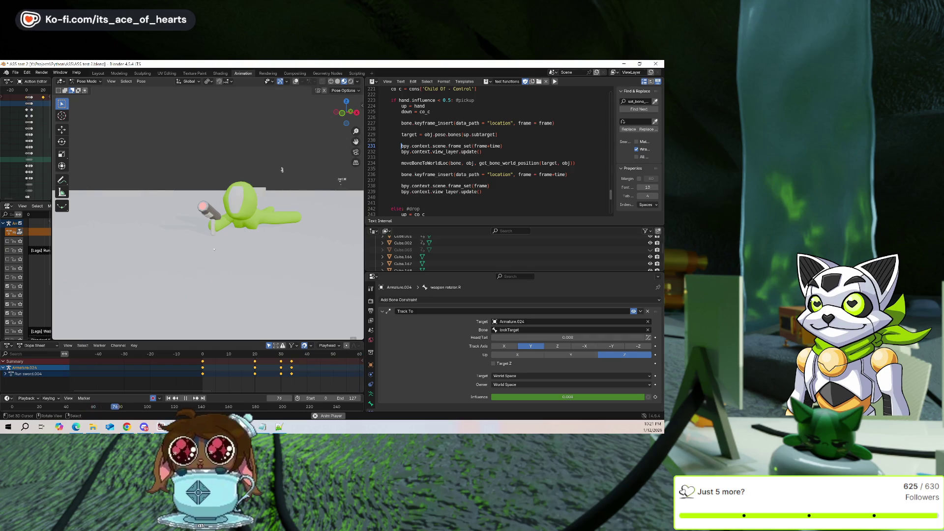
pyautogui.moveTo(282, 170)
pyautogui.mouseDown(button='middle')
pyautogui.moveTo(331, 170)
pyautogui.moveTo(323, 188)
pyautogui.mouseUp(button='middle')
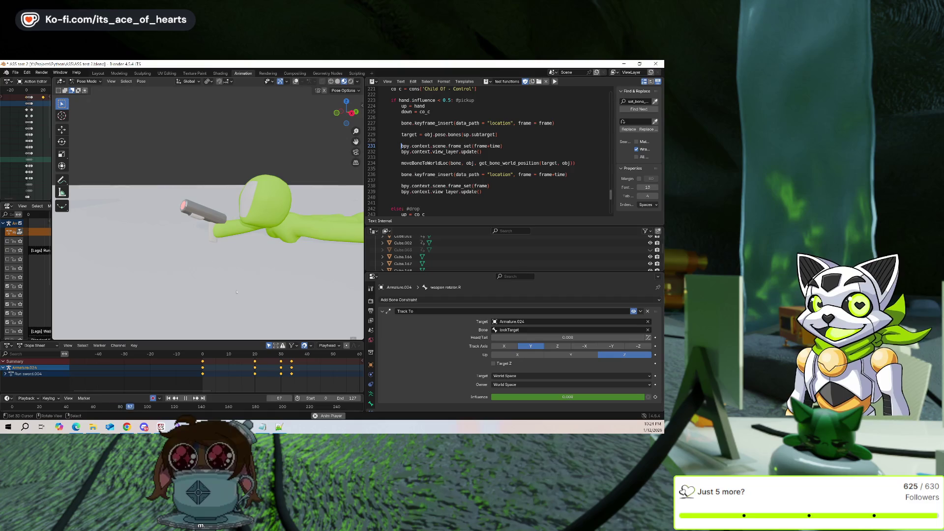
# Show the overlays again and stop playback at frame 42 in Pose Mode
pyautogui.click(296, 81)
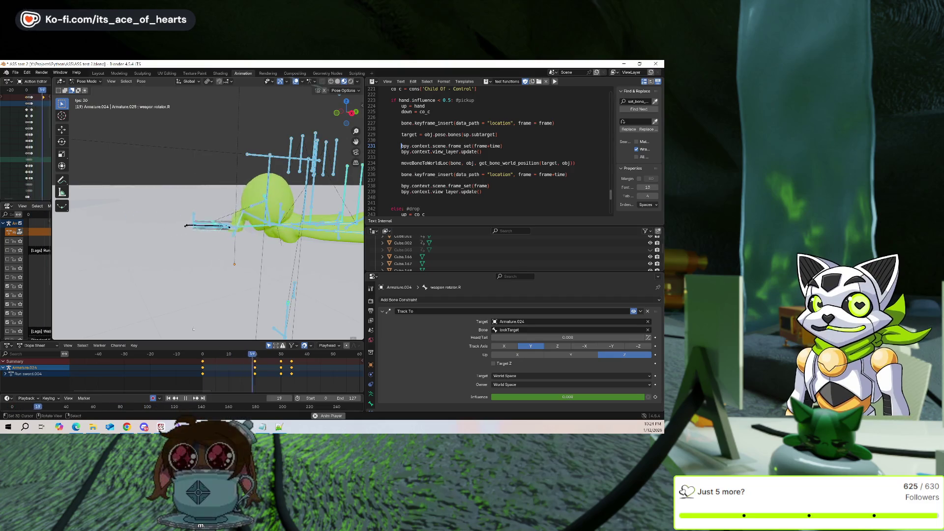
pyautogui.press('space')
pyautogui.moveTo(197, 321); pyautogui.dragTo(260, 288, button='middle')
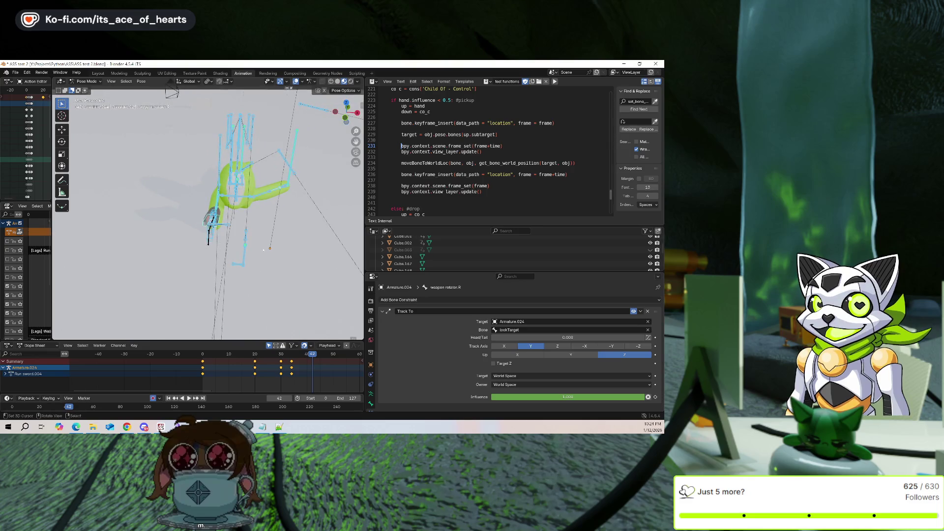
pyautogui.hotkey('ctrl', 'Tab')
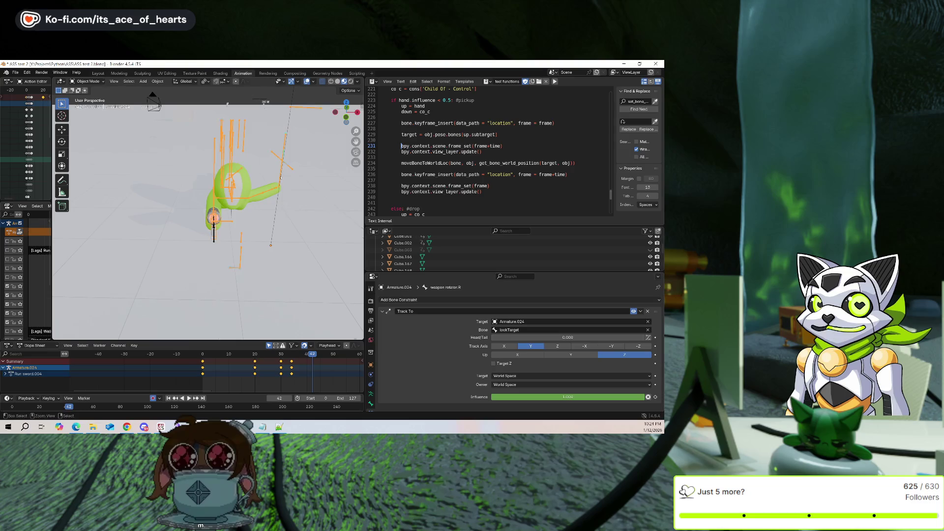
pyautogui.hotkey('ctrl', 'Tab')
pyautogui.moveTo(211, 246); pyautogui.dragTo(216, 256, button='middle')
pyautogui.scroll(3, 217, 256)
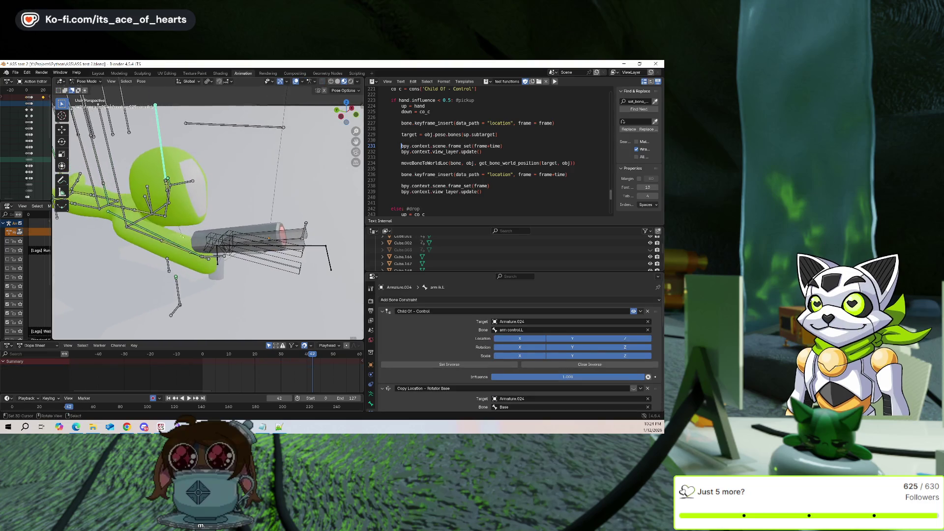
pyautogui.scroll(-6, 438, 338)
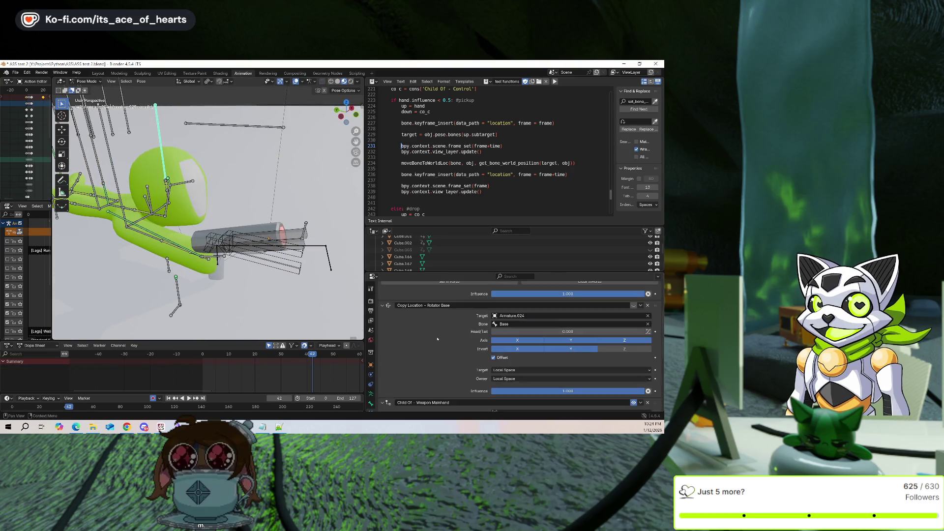
pyautogui.scroll(-3, 465, 340)
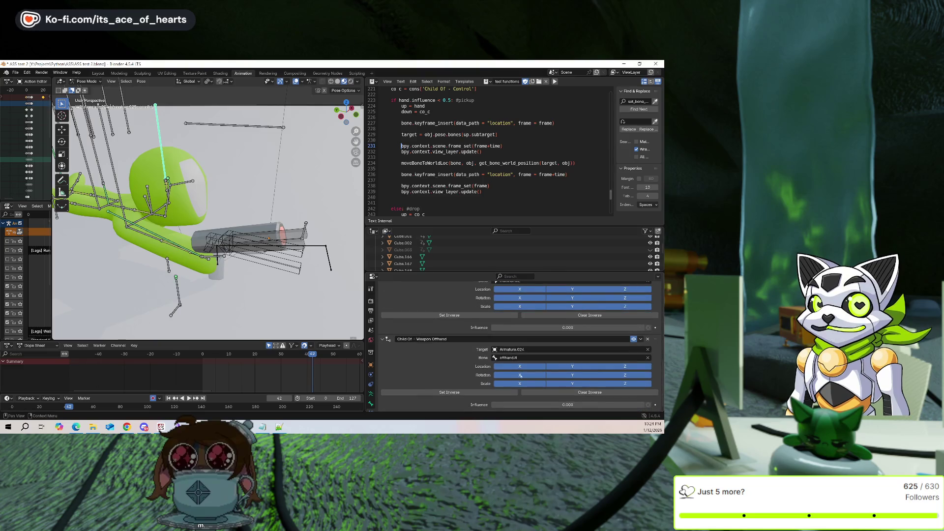
# Raise the Child Of – Weapon Offhand influence to 1 and snap the offhand bone to the cursor with offset
pyautogui.moveTo(542, 404); pyautogui.dragTo(639, 405)
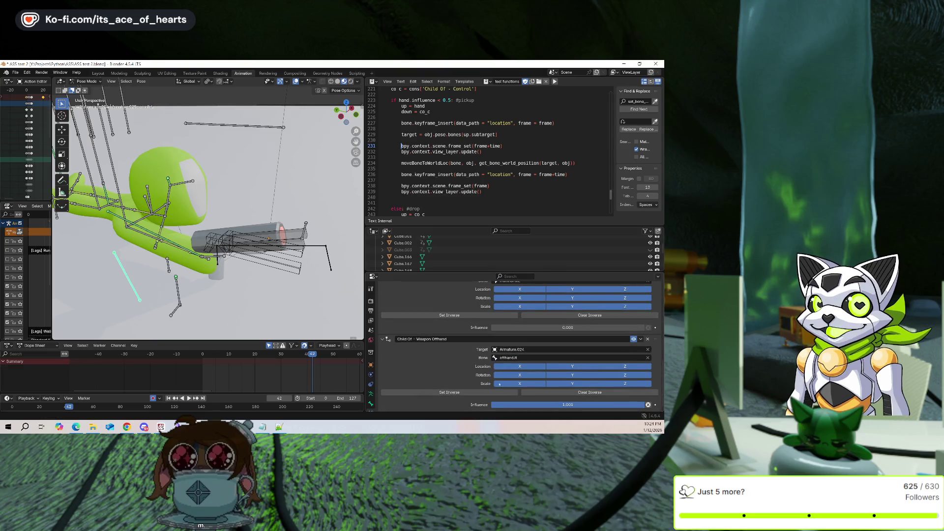
pyautogui.moveTo(276, 255)
pyautogui.mouseDown(button='middle')
pyautogui.moveTo(278, 228)
pyautogui.moveTo(226, 186)
pyautogui.moveTo(230, 195)
pyautogui.mouseUp(button='middle')
pyautogui.hotkey('shift', 's')
pyautogui.click(266, 221)
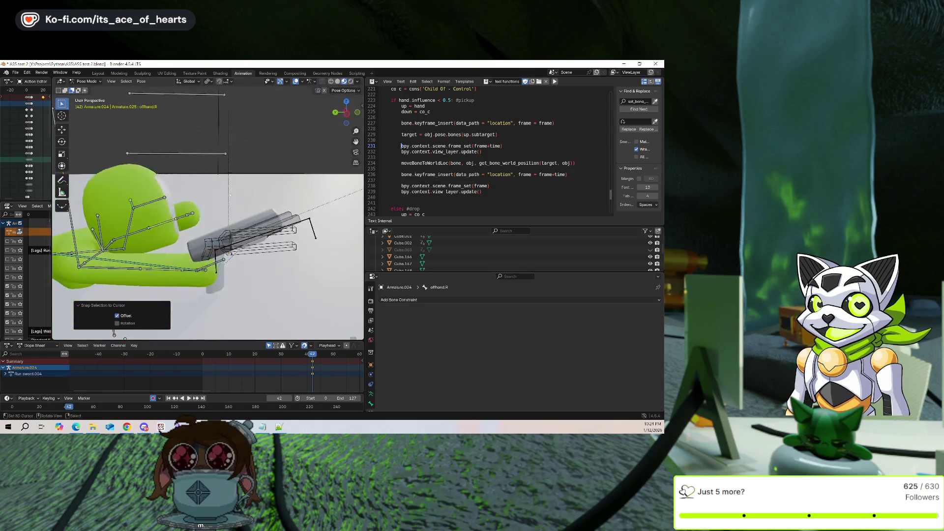
# Inspect the constraints on the weapon rotator.R, offhand.R and lookTarget bones
pyautogui.click(304, 232)
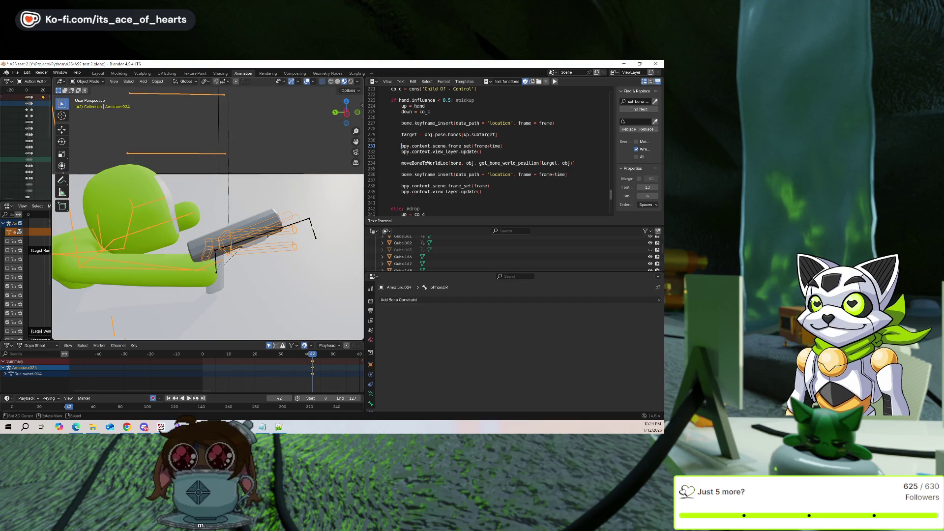
pyautogui.click(295, 230)
pyautogui.moveTo(295, 229); pyautogui.dragTo(332, 225, button='middle')
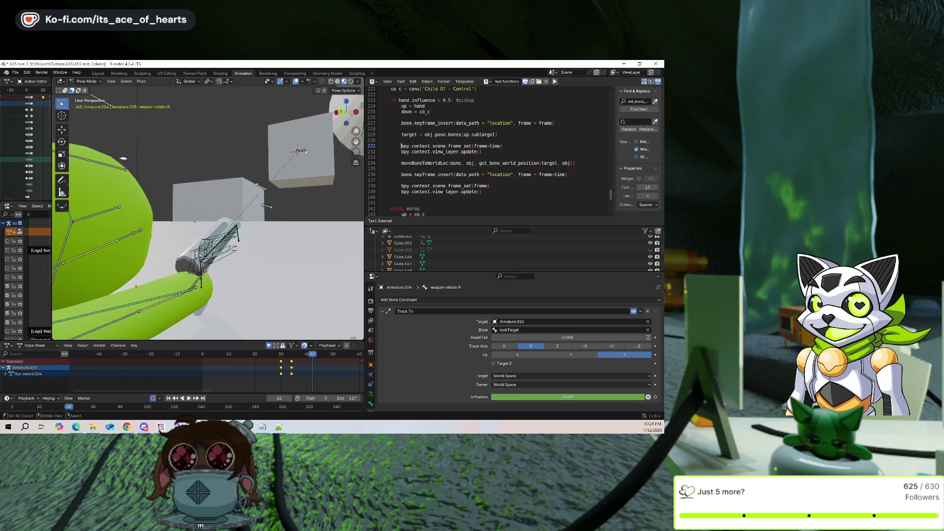
pyautogui.click(231, 226)
pyautogui.moveTo(232, 226)
pyautogui.mouseDown(button='middle')
pyautogui.moveTo(303, 181)
pyautogui.moveTo(258, 205)
pyautogui.moveTo(320, 268)
pyautogui.mouseUp(button='middle')
pyautogui.click(264, 178)
# Snap offhand.R to the 3D cursor, then select the arm ik.L bone
pyautogui.click(342, 272)
pyautogui.hotkey('shift', 's')
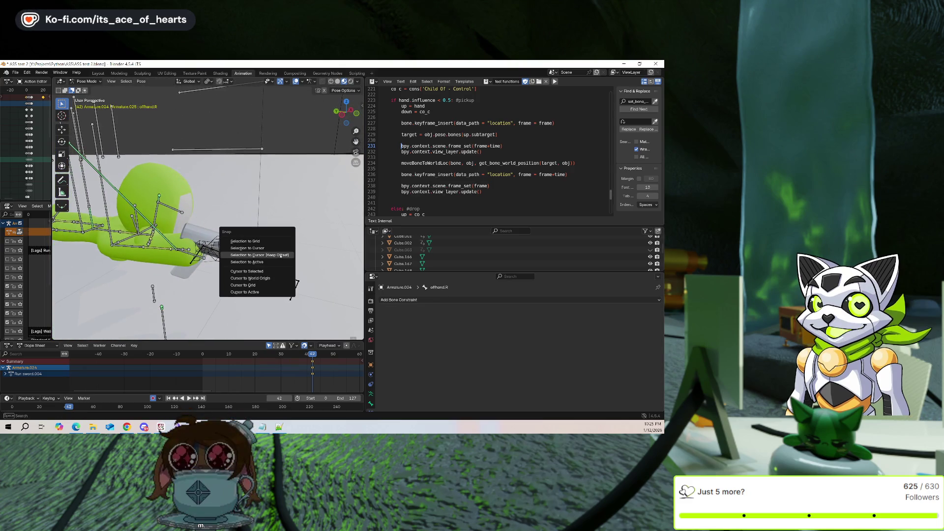
pyautogui.click(291, 254)
pyautogui.moveTo(290, 254); pyautogui.dragTo(266, 242, button='middle')
pyautogui.click(327, 167)
pyautogui.moveTo(327, 168)
pyautogui.mouseDown(button='middle')
pyautogui.moveTo(260, 230)
pyautogui.moveTo(329, 218)
pyautogui.moveTo(295, 187)
pyautogui.moveTo(271, 197)
pyautogui.mouseUp(button='middle')
pyautogui.click(317, 177)
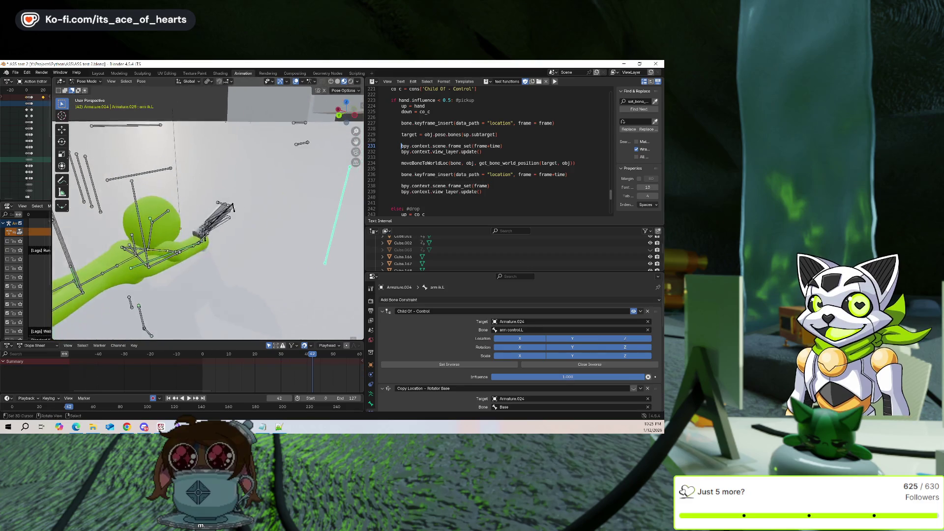
# Snap offhand.R to the cursor by the hand, move the cursor to it, and snap arm ik.L there
pyautogui.click(219, 202)
pyautogui.hotkey('shift', 's')
pyautogui.click(220, 202)
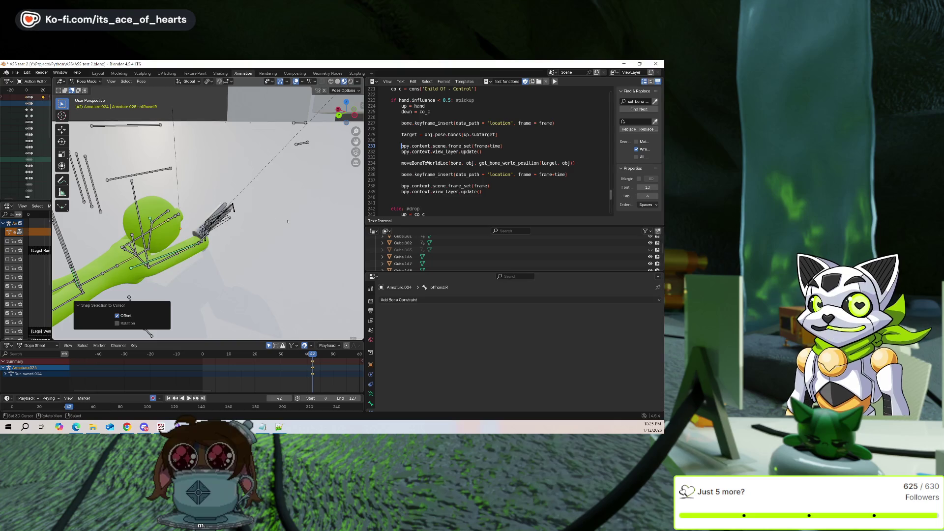
pyautogui.hotkey('shift', 's')
pyautogui.click(252, 232)
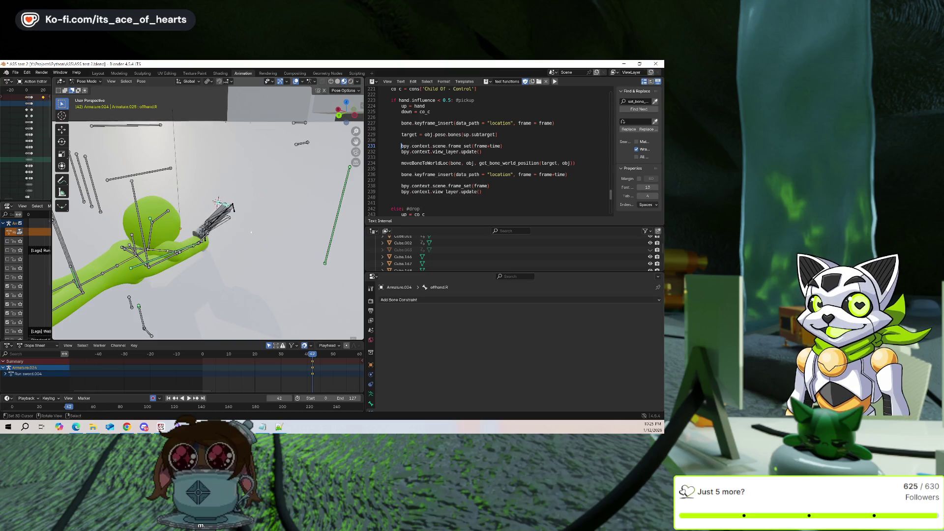
pyautogui.click(219, 202)
pyautogui.hotkey('shift', 's')
pyautogui.click(290, 231)
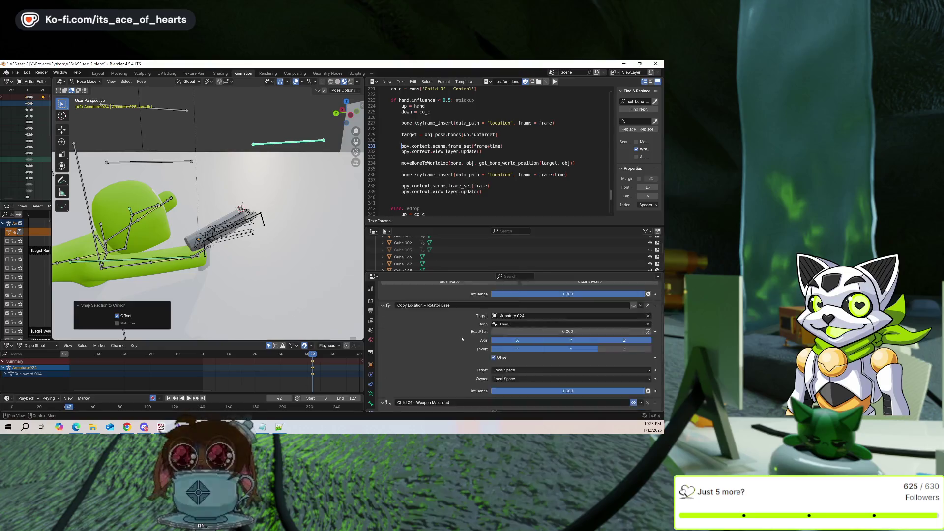
pyautogui.scroll(2, 519, 324)
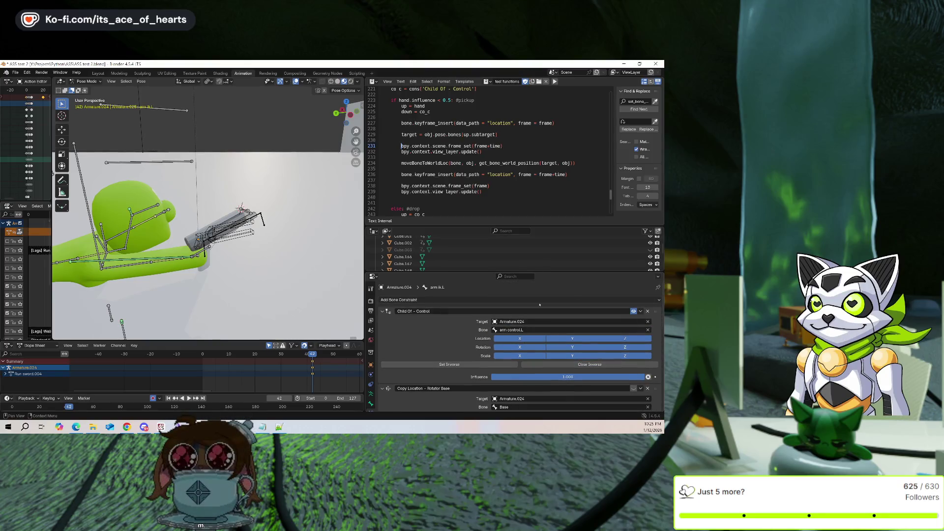
pyautogui.scroll(-5, 571, 338)
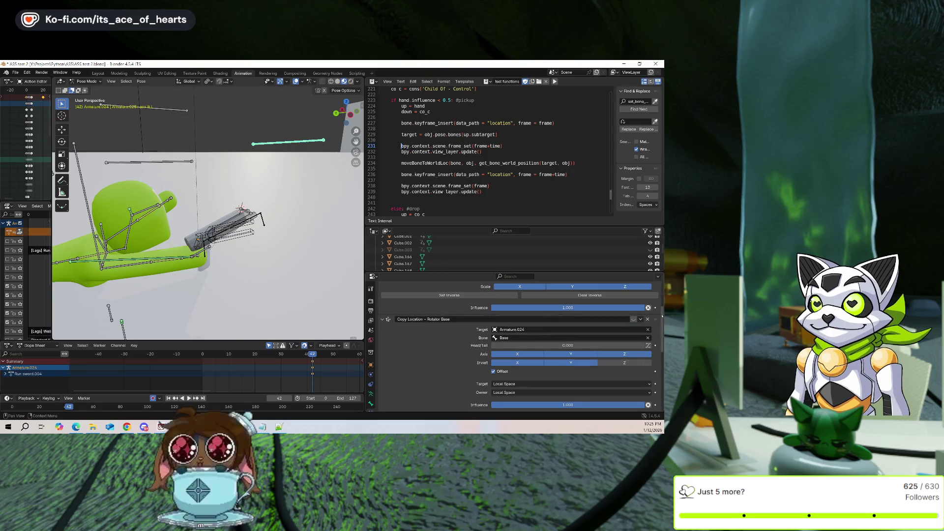
# Delete the Copy Location - Rotator Base constraint, Set Inverse on Weapon Offhand, and select weapon locator.R
pyautogui.hotkey('ctrl', 'x')
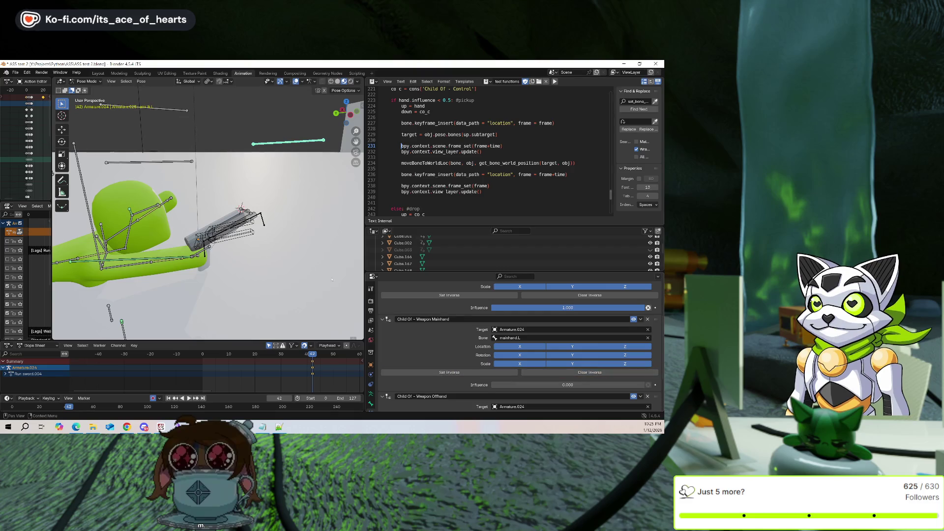
pyautogui.hotkey('shift', 's')
pyautogui.click(301, 237)
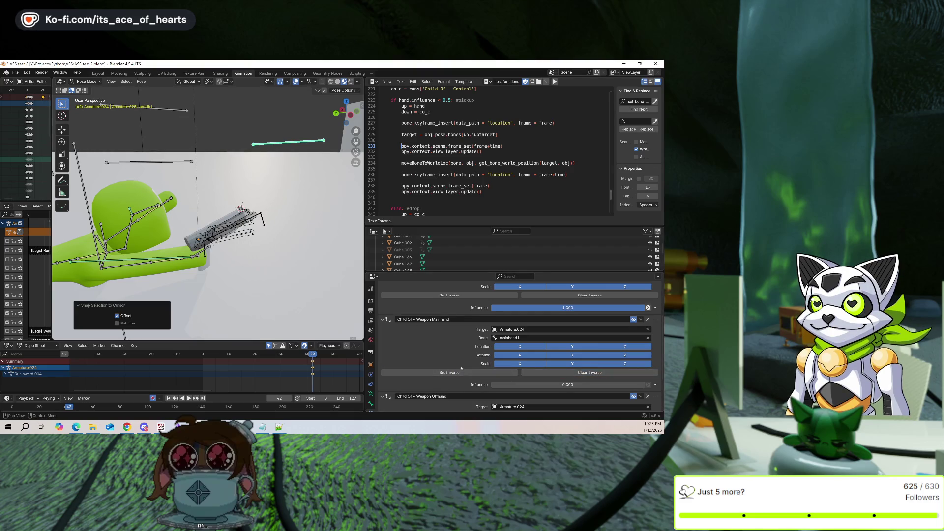
pyautogui.scroll(-3, 461, 368)
pyautogui.click(491, 393)
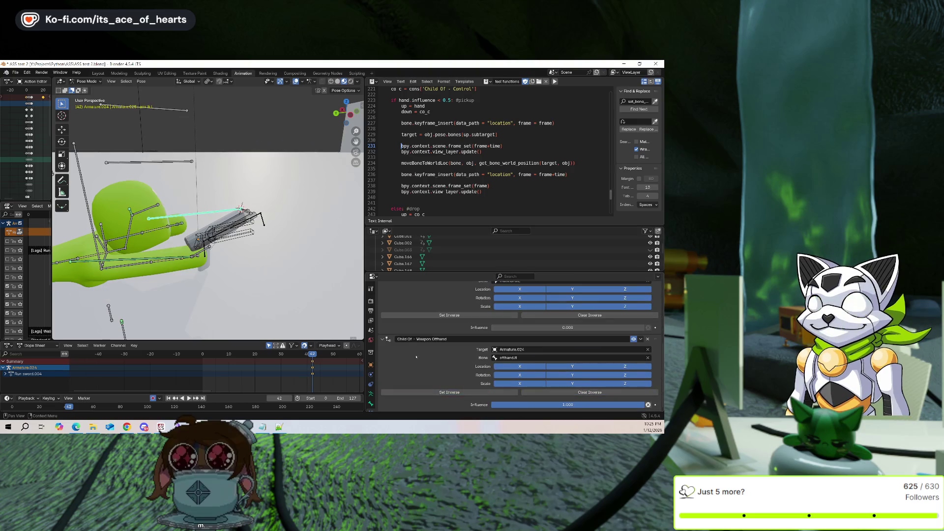
pyautogui.moveTo(231, 246)
pyautogui.mouseDown(button='middle')
pyautogui.moveTo(197, 236)
pyautogui.moveTo(256, 231)
pyautogui.moveTo(228, 243)
pyautogui.moveTo(207, 220)
pyautogui.moveTo(177, 212)
pyautogui.mouseUp(button='middle')
pyautogui.click(228, 243)
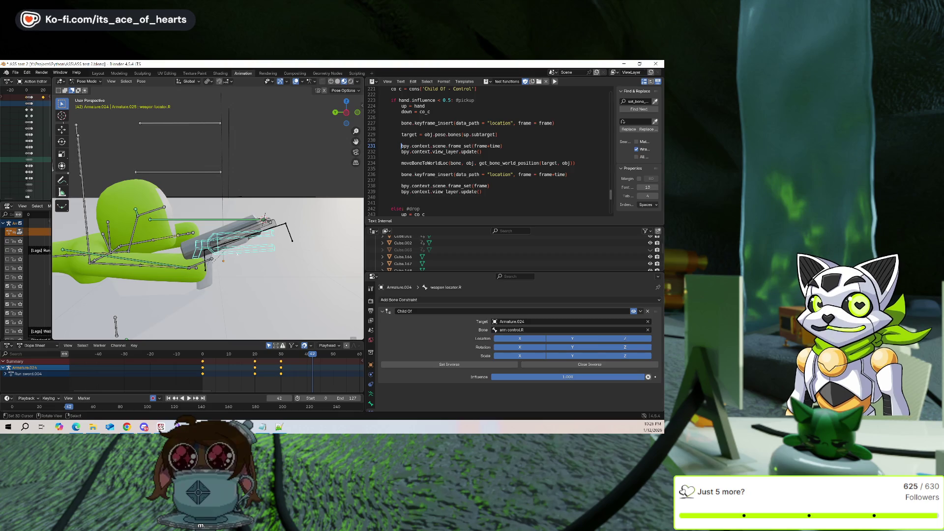
# Move the weapon locator.R bone to a new spot at frame 42, then select Cube.002 in object mode
pyautogui.press('g')
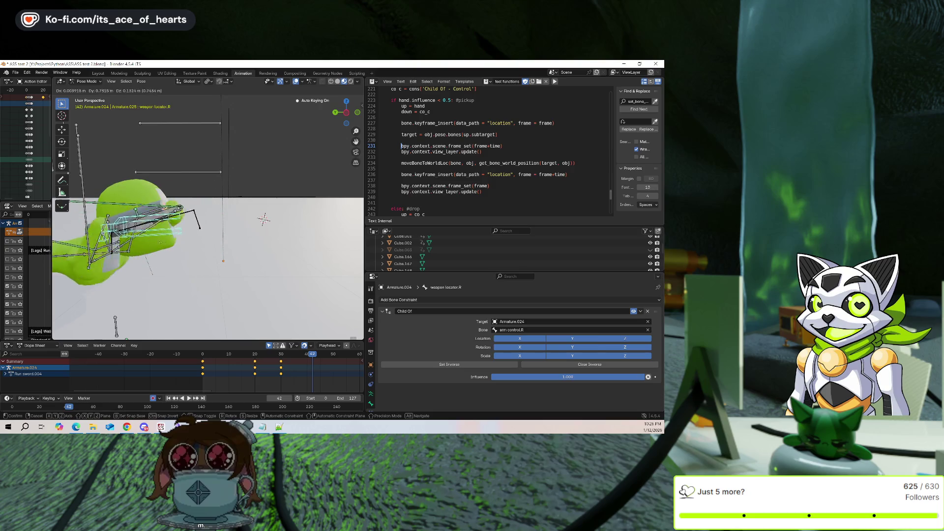
pyautogui.click(266, 222)
pyautogui.moveTo(266, 222)
pyautogui.mouseDown(button='middle')
pyautogui.moveTo(291, 263)
pyautogui.moveTo(256, 257)
pyautogui.moveTo(224, 189)
pyautogui.moveTo(230, 149)
pyautogui.moveTo(185, 140)
pyautogui.moveTo(249, 144)
pyautogui.mouseUp(button='middle')
pyautogui.hotkey('ctrl', 'Tab')
pyautogui.click(210, 134)
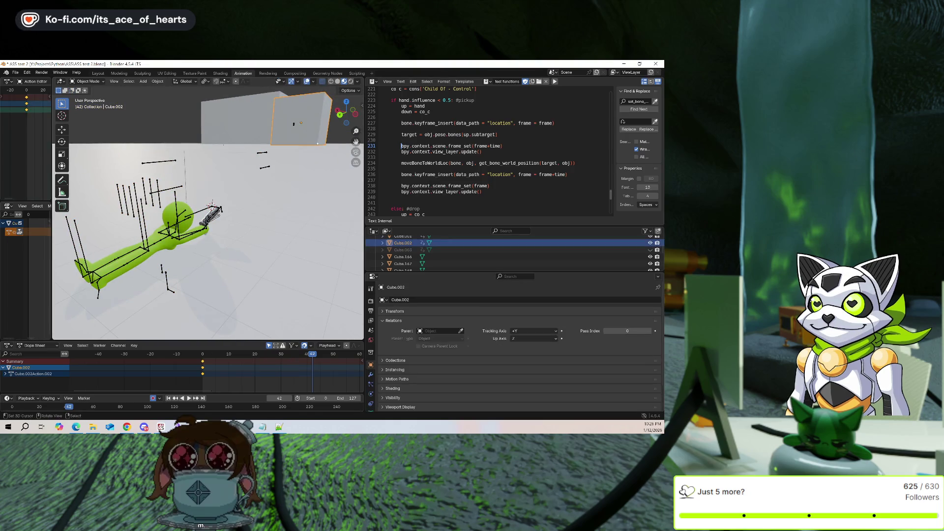
pyautogui.press('g')
pyautogui.hotkey('shift', 'z')
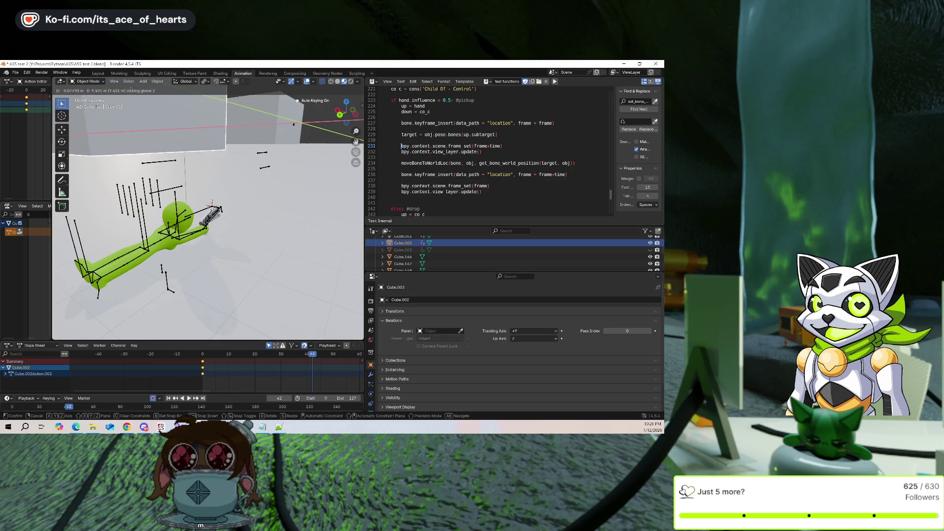
pyautogui.click(112, 136)
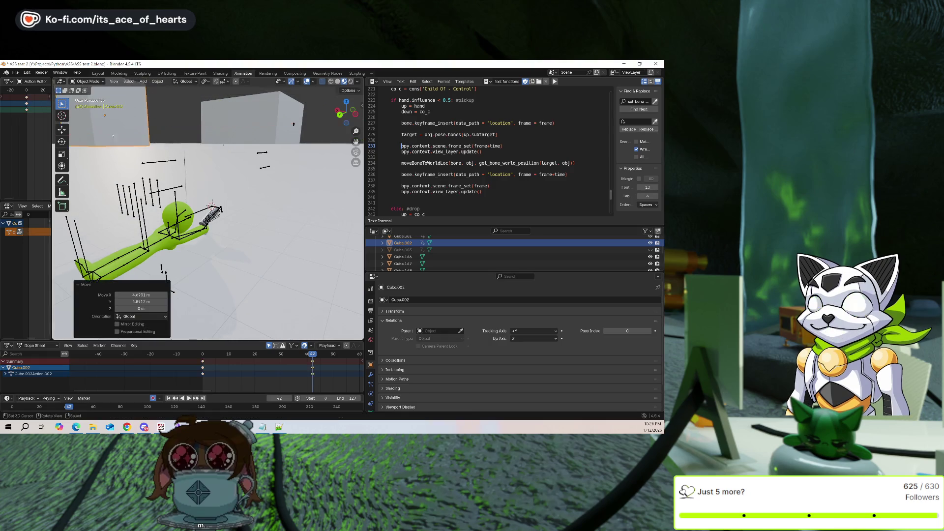
pyautogui.hotkey('ctrl', 'z')
pyautogui.hotkey('ctrl', 'z')
pyautogui.hotkey('ctrl', 'z')
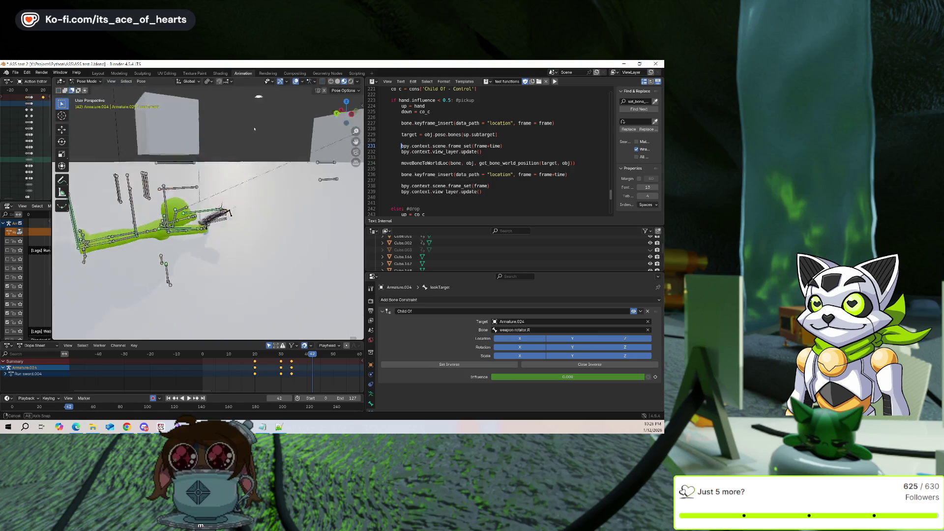
pyautogui.hotkey('shift', 's')
pyautogui.click(167, 129)
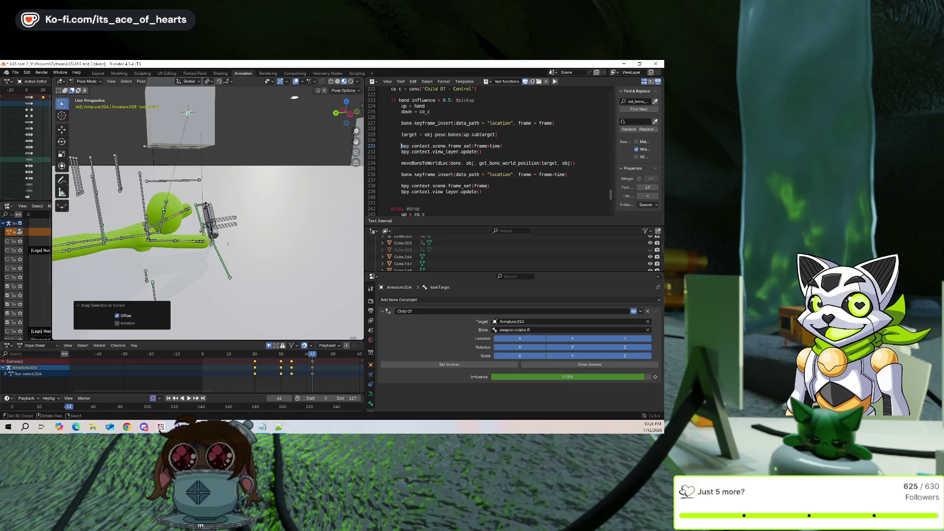
pyautogui.hotkey('ctrl', 'z')
pyautogui.hotkey('ctrl', 'z')
pyautogui.hotkey('ctrl', 'z')
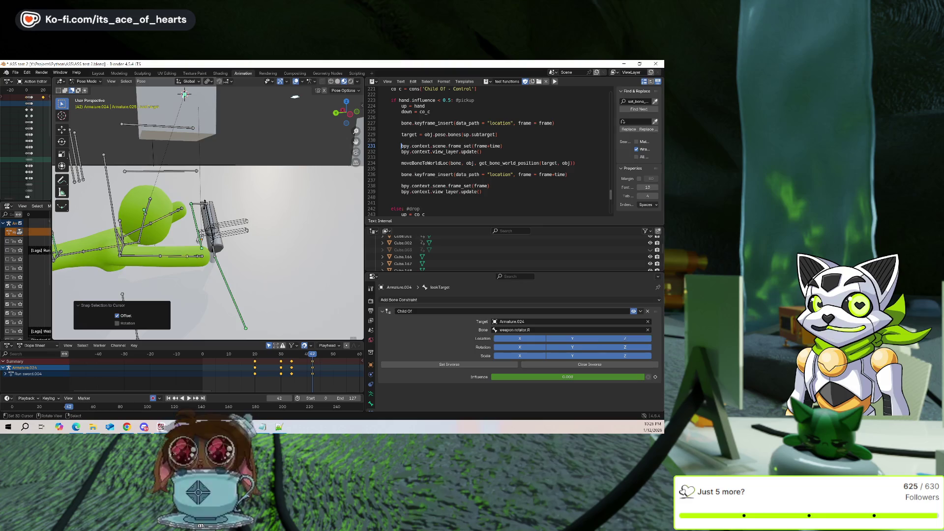
pyautogui.moveTo(205, 202); pyautogui.dragTo(210, 200, button='middle')
# Move the weapon locator.R and offhand.R bones to new positions at frame 42
pyautogui.press('g')
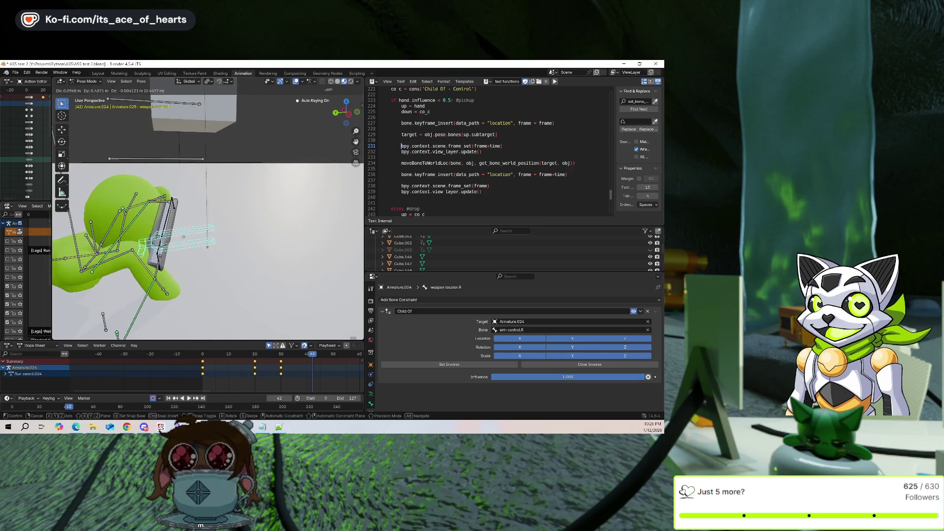
pyautogui.click(211, 200)
pyautogui.moveTo(211, 200); pyautogui.dragTo(216, 198, button='middle')
pyautogui.click(256, 210)
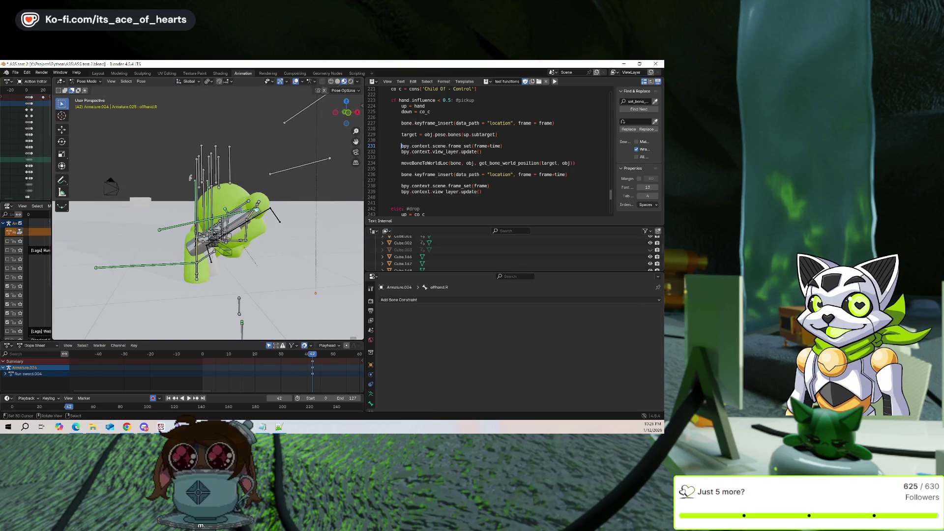
pyautogui.press('g')
pyautogui.click(228, 241)
pyautogui.moveTo(229, 241)
pyautogui.mouseDown(button='middle')
pyautogui.moveTo(220, 220)
pyautogui.moveTo(270, 200)
pyautogui.mouseUp(button='middle')
# Slide arm pole.L along the global X axis and reposition arm pole.R
pyautogui.click(157, 151)
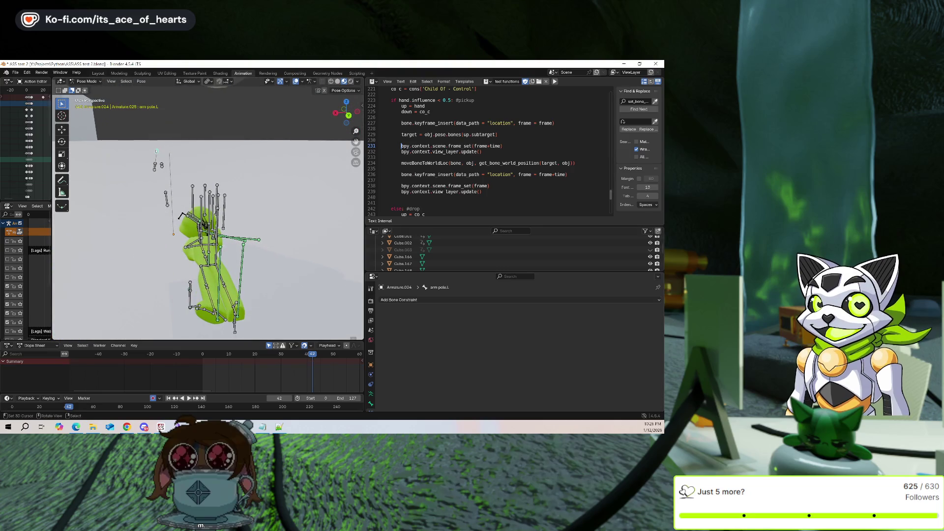
pyautogui.press('g')
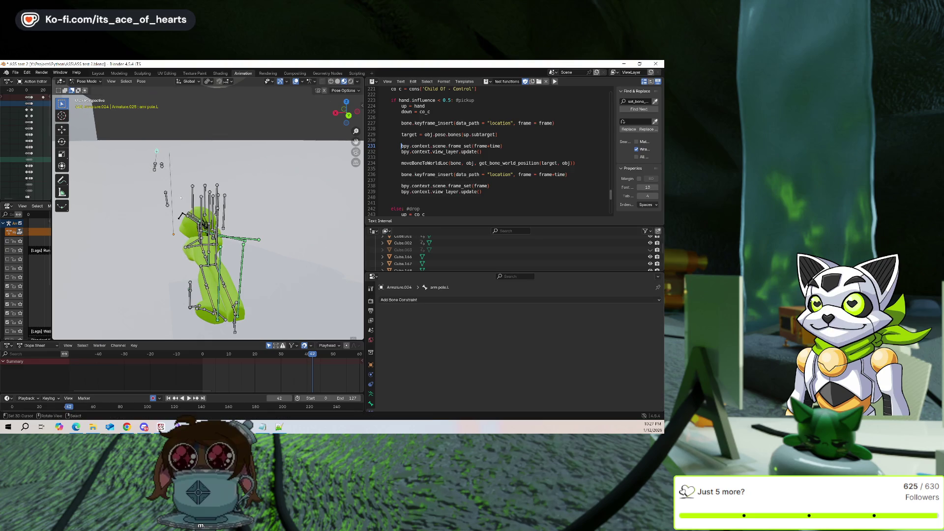
pyautogui.press('x')
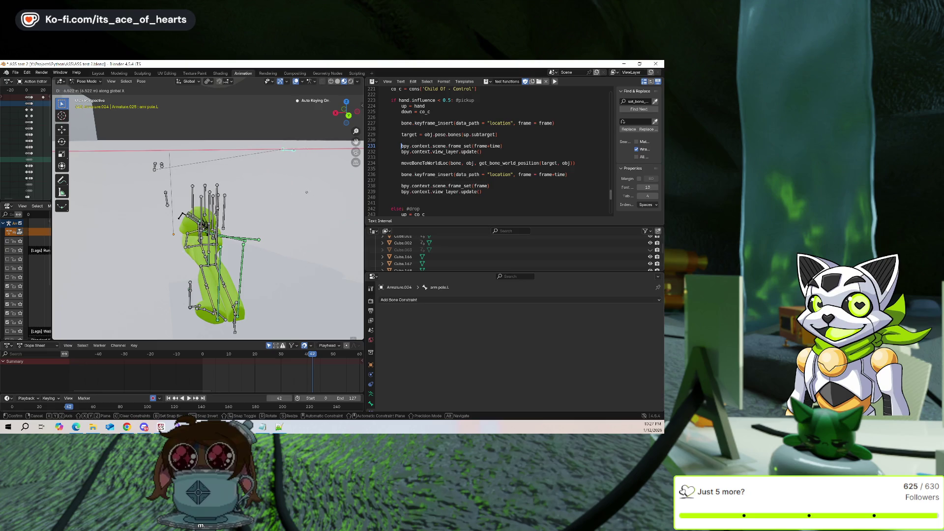
pyautogui.click(306, 192)
pyautogui.moveTo(306, 192)
pyautogui.mouseDown(button='middle')
pyautogui.moveTo(196, 193)
pyautogui.moveTo(362, 154)
pyautogui.moveTo(236, 236)
pyautogui.mouseUp(button='middle')
pyautogui.click(201, 295)
pyautogui.moveTo(201, 295); pyautogui.dragTo(187, 283, button='middle')
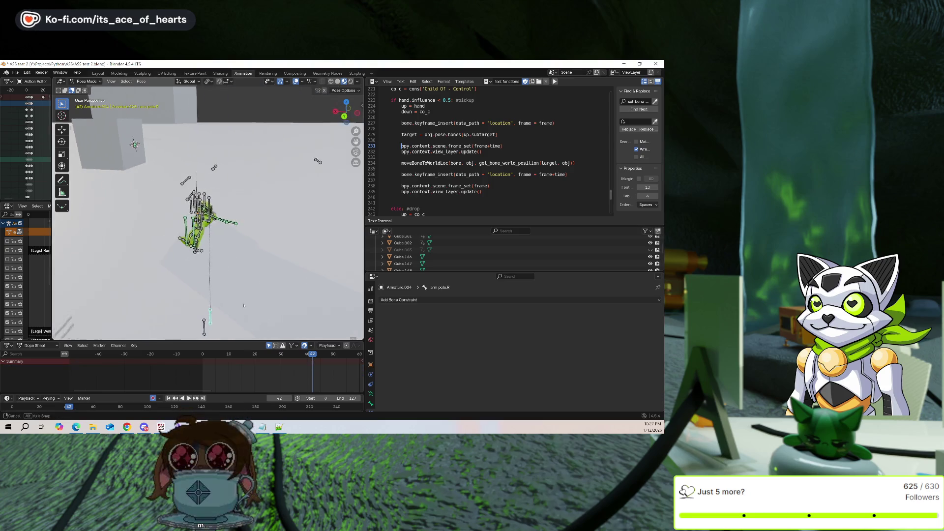
pyautogui.press('g')
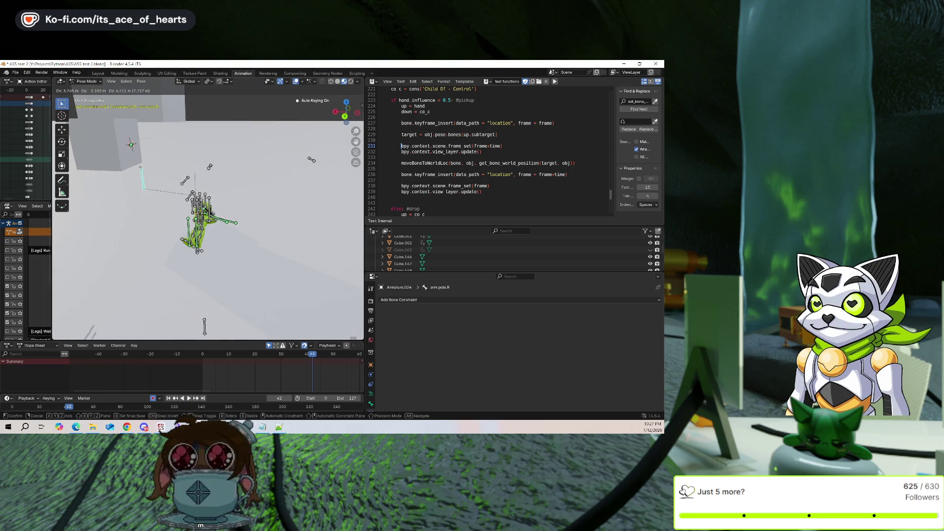
pyautogui.click(141, 170)
pyautogui.moveTo(141, 169); pyautogui.dragTo(235, 180, button='middle')
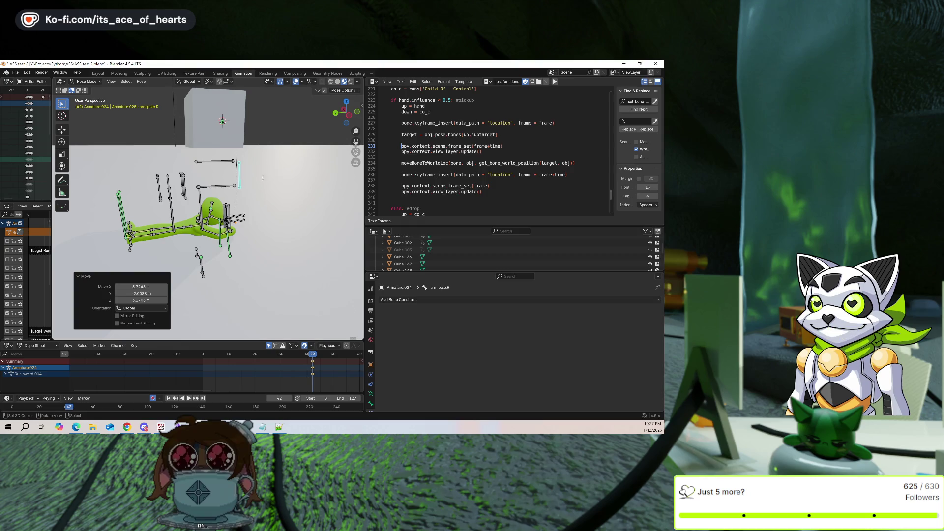
pyautogui.moveTo(262, 178)
pyautogui.mouseDown(button='middle')
pyautogui.moveTo(104, 168)
pyautogui.moveTo(272, 137)
pyautogui.moveTo(216, 157)
pyautogui.mouseUp(button='middle')
# Nudge the weapon locator.R bone twice, checking the mesh with overlays hidden
pyautogui.click(216, 246)
pyautogui.moveTo(216, 246)
pyautogui.mouseDown(button='middle')
pyautogui.moveTo(309, 243)
pyautogui.moveTo(283, 248)
pyautogui.mouseUp(button='middle')
pyautogui.press('g')
pyautogui.click(290, 231)
pyautogui.press('g')
pyautogui.click(277, 250)
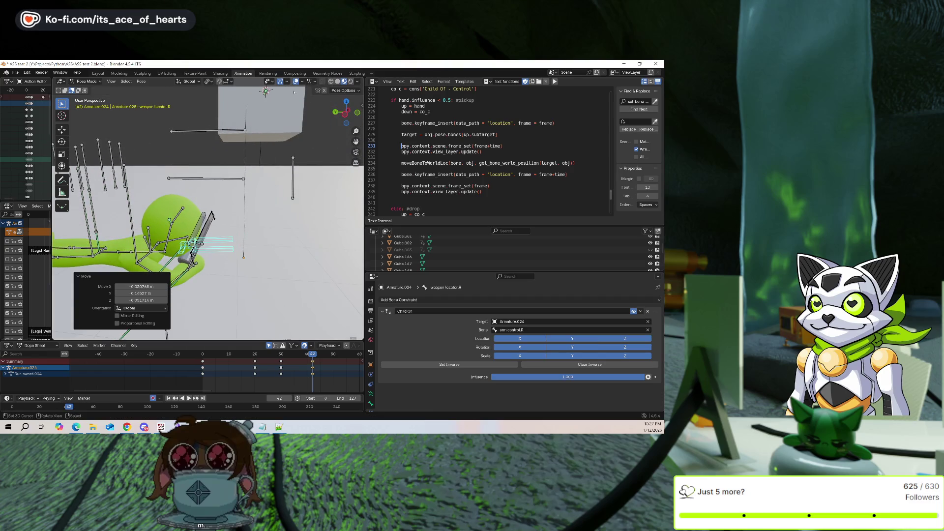
pyautogui.hotkey('shift', 'alt', 'z')
pyautogui.moveTo(212, 215); pyautogui.dragTo(247, 226, button='middle')
pyautogui.press('g')
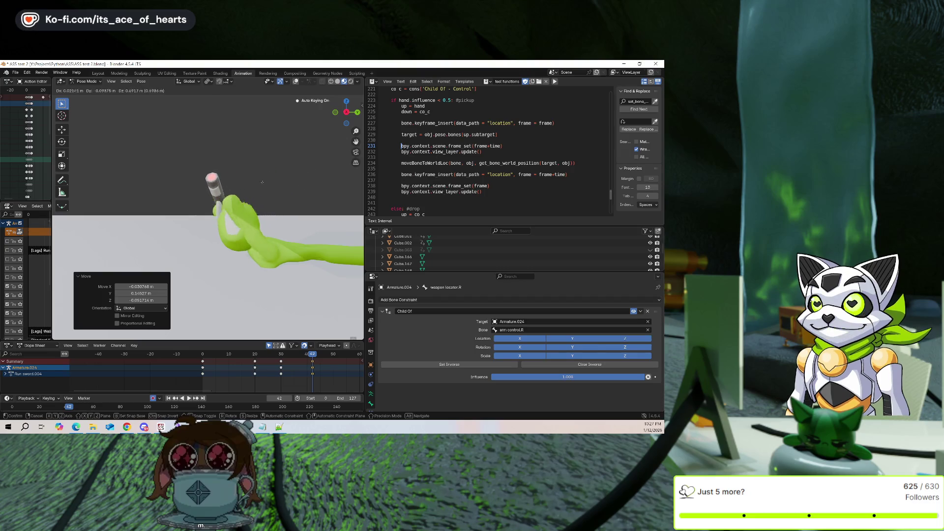
pyautogui.press('Escape')
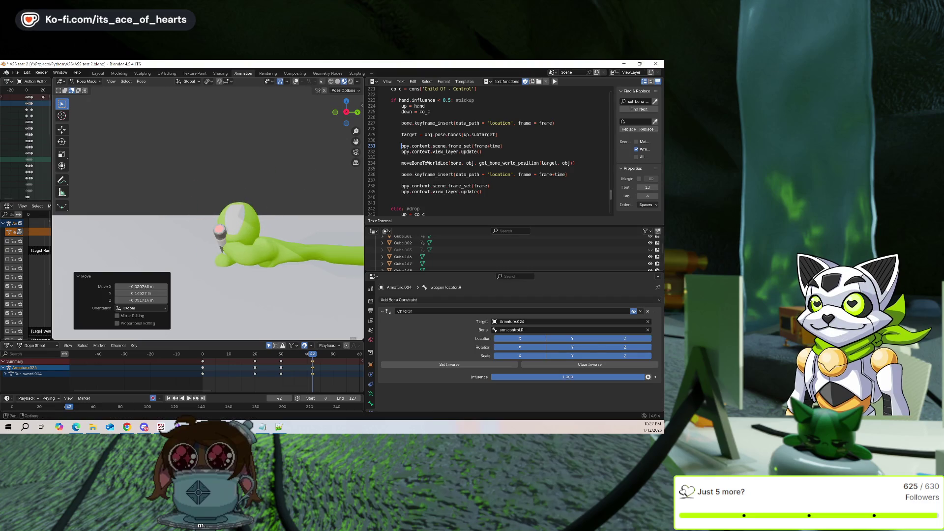
# Move offhand.R along its local Y axis and check the result with overlays hidden
pyautogui.scroll(6, 208, 212)
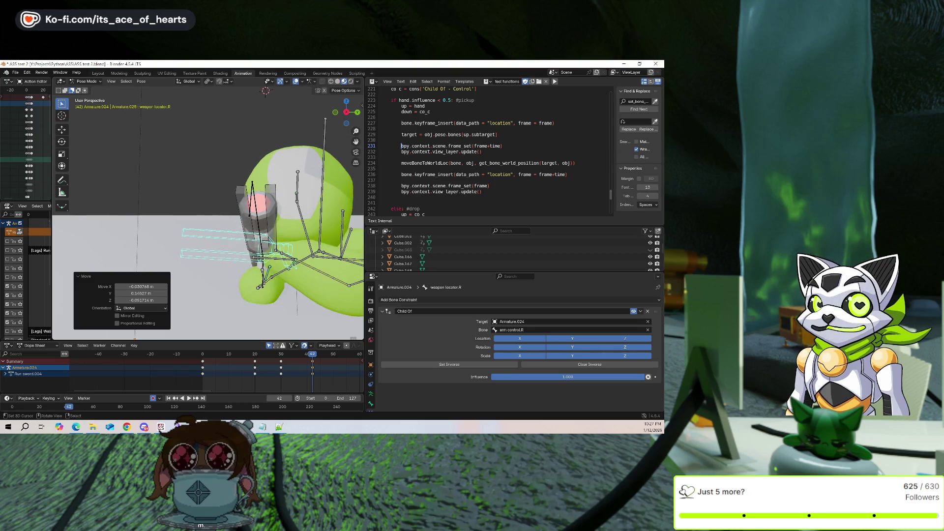
pyautogui.click(272, 258)
pyautogui.press('g')
pyautogui.press('y')
pyautogui.press('y')
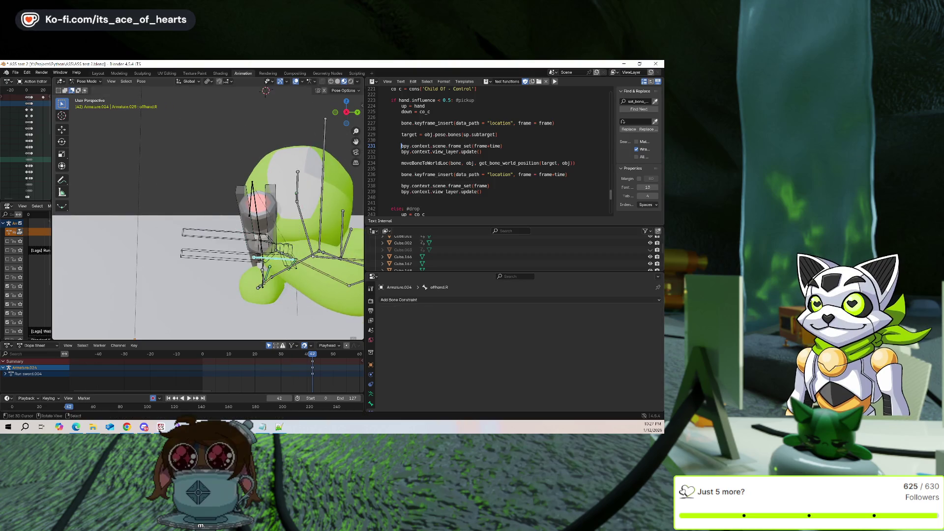
pyautogui.click(267, 155)
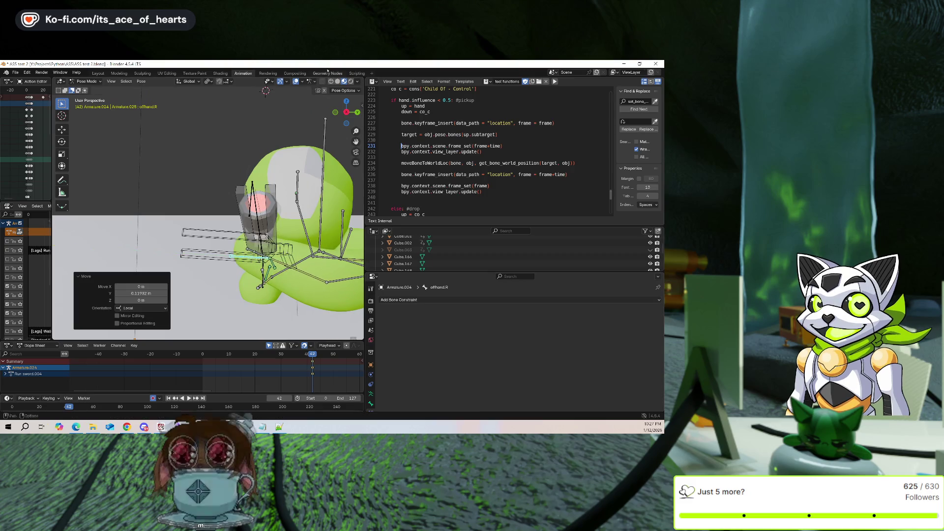
pyautogui.scroll(-3, 268, 155)
pyautogui.hotkey('shift', 'alt', 'z')
pyautogui.scroll(-2, 267, 155)
pyautogui.moveTo(268, 155); pyautogui.dragTo(275, 143, button='middle')
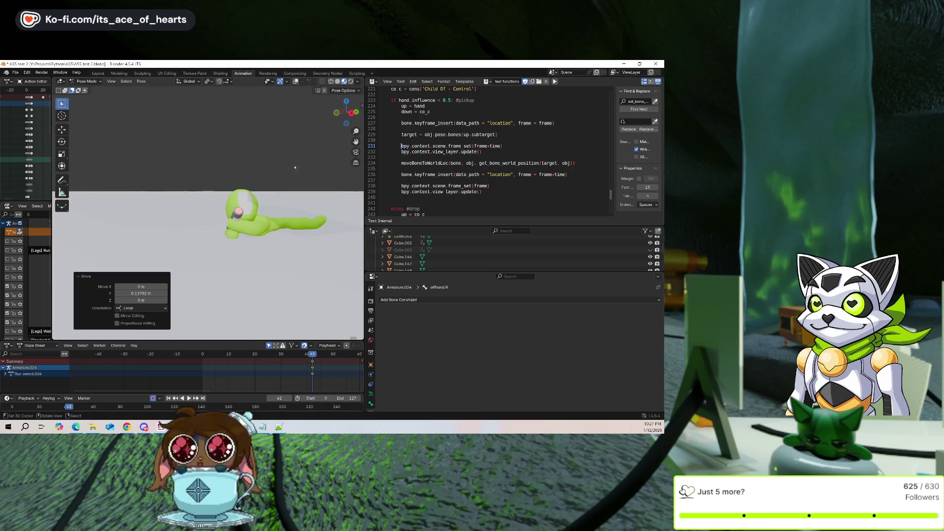
pyautogui.hotkey('shift', 'alt', 'z')
pyautogui.scroll(3, 259, 210)
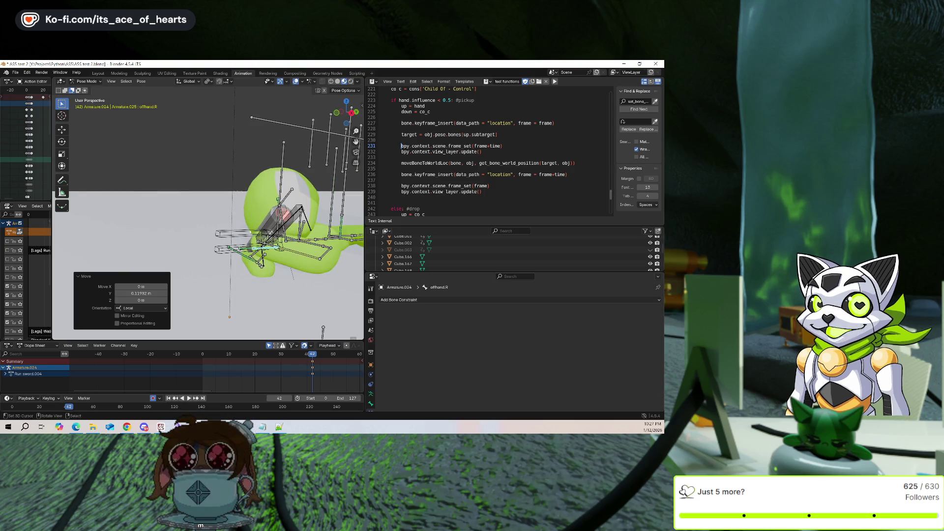
# Reposition weapon locator.R once more, then lower the lookTarget bone along global Z
pyautogui.click(236, 234)
pyautogui.hotkey('shift', 'alt', 'z')
pyautogui.moveTo(295, 157)
pyautogui.mouseDown(button='middle')
pyautogui.moveTo(336, 147)
pyautogui.moveTo(320, 163)
pyautogui.mouseUp(button='middle')
pyautogui.press('g')
pyautogui.click(273, 143)
pyautogui.click(296, 82)
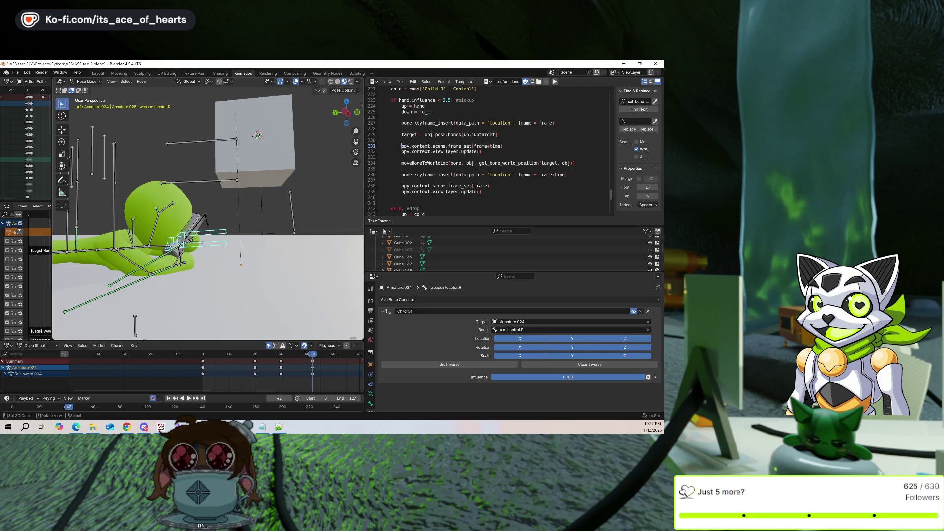
pyautogui.press('g')
pyautogui.press('z')
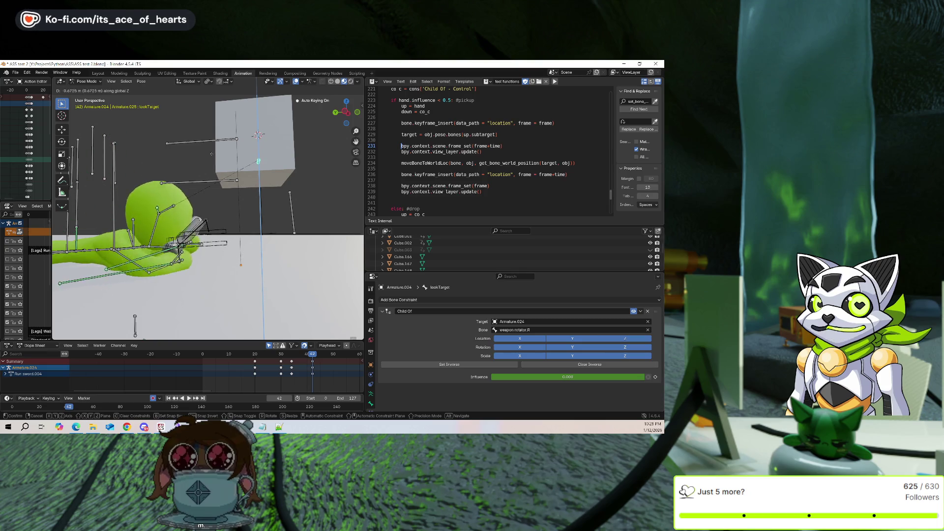
pyautogui.click(233, 263)
pyautogui.moveTo(232, 206); pyautogui.dragTo(251, 207, button='middle')
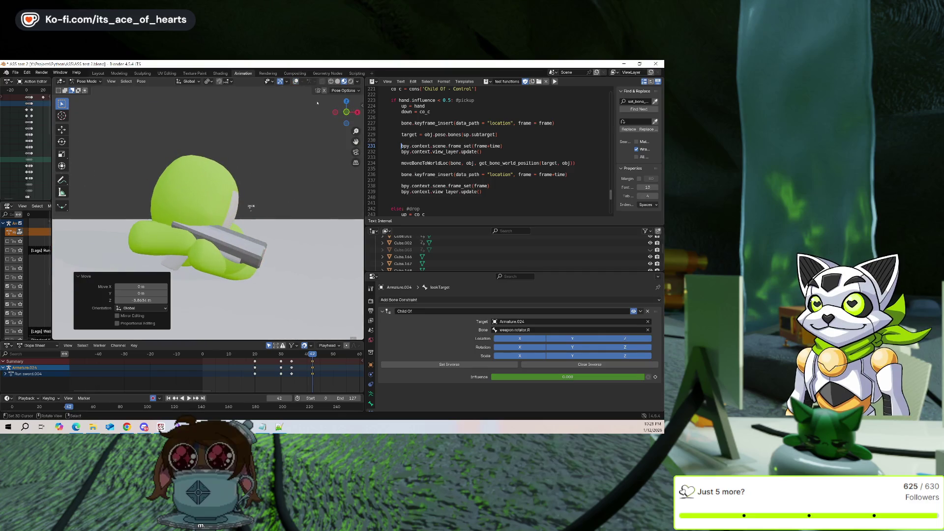
pyautogui.hotkey('shift', 'alt', 'z')
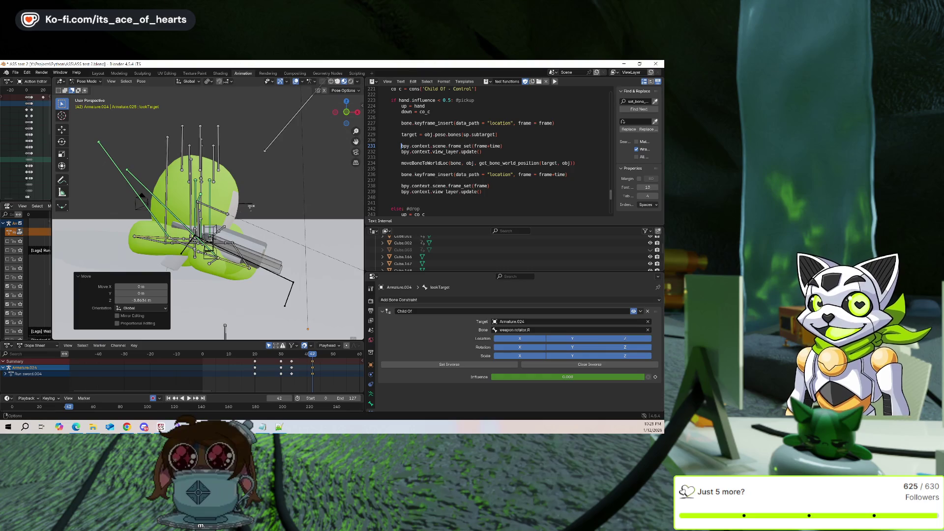
pyautogui.hotkey('shift', 'alt', 'z')
pyautogui.press('g')
pyautogui.press('z')
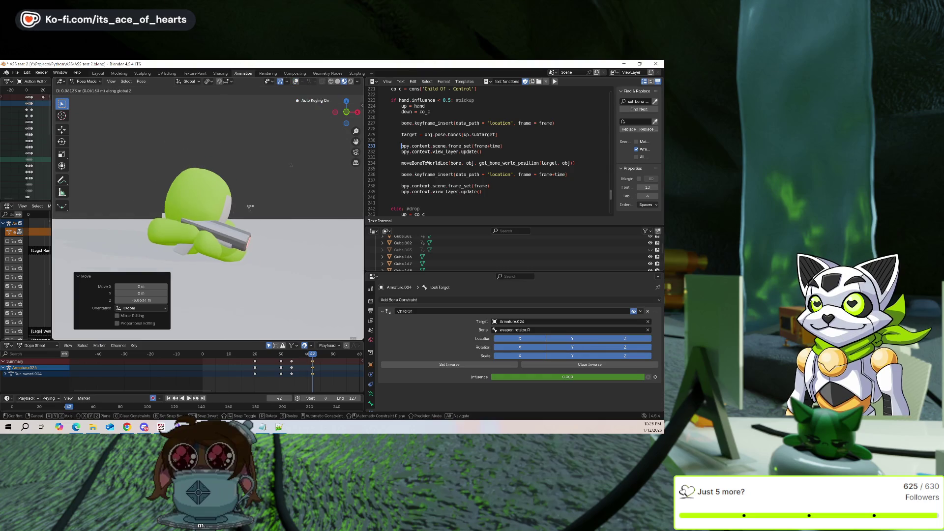
pyautogui.press('Escape')
pyautogui.moveTo(250, 207); pyautogui.dragTo(311, 75, button='middle')
pyautogui.hotkey('shift', 'alt', 'z')
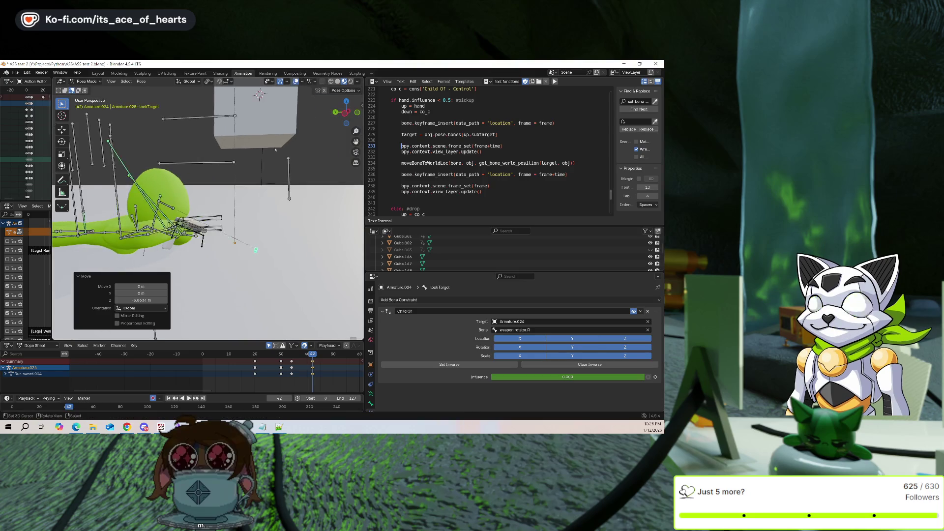
pyautogui.press('g')
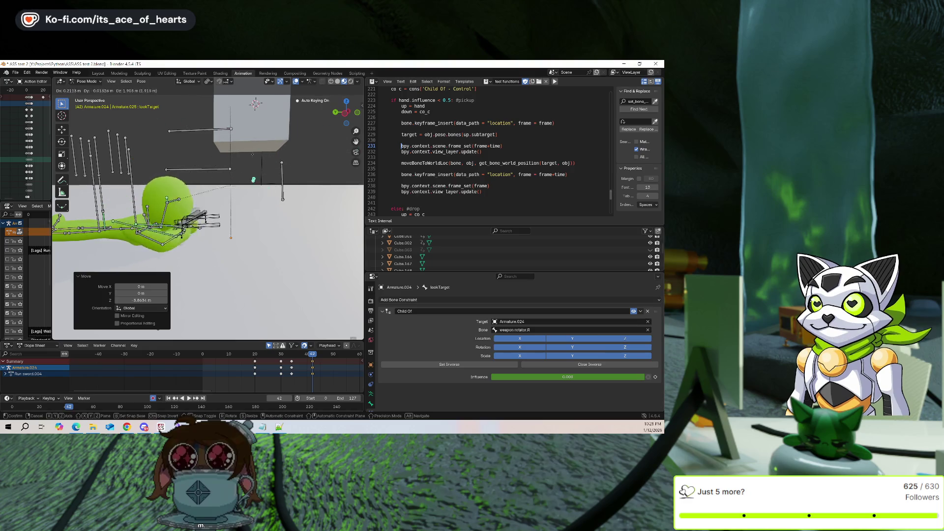
pyautogui.press('Escape')
pyautogui.moveTo(253, 168)
pyautogui.mouseDown(button='middle')
pyautogui.moveTo(232, 158)
pyautogui.moveTo(244, 139)
pyautogui.moveTo(218, 132)
pyautogui.mouseUp(button='middle')
pyautogui.hotkey('shift', 's')
pyautogui.click(245, 137)
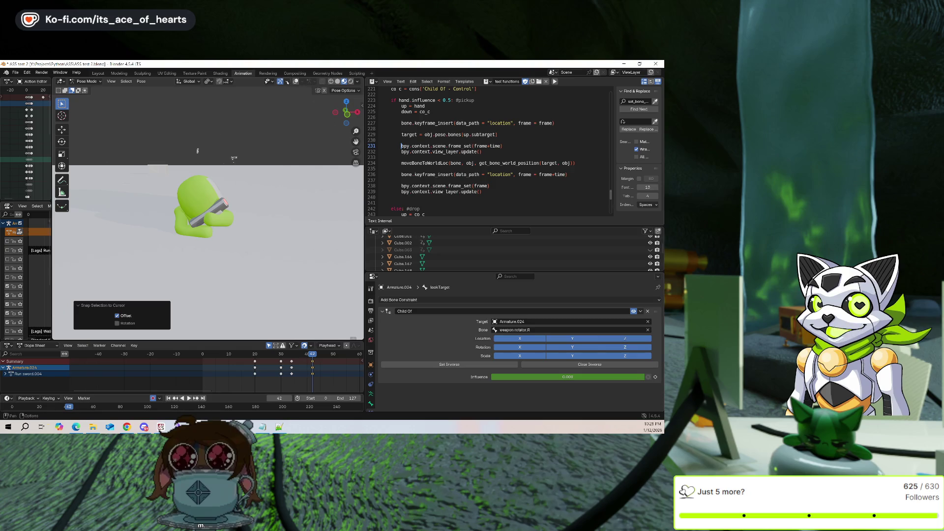
pyautogui.hotkey('shift', 'alt', 'z')
pyautogui.scroll(3, 283, 149)
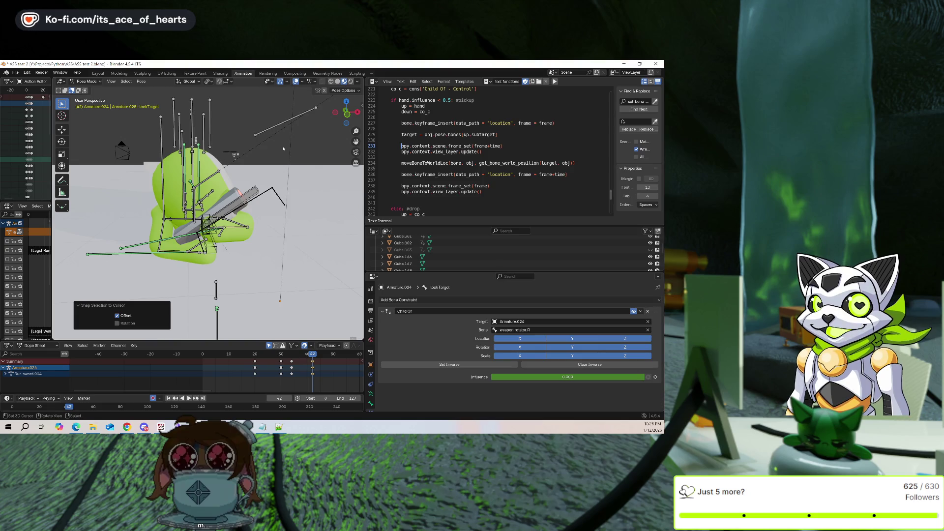
pyautogui.moveTo(263, 160); pyautogui.dragTo(329, 137, button='middle')
pyautogui.scroll(4, 329, 137)
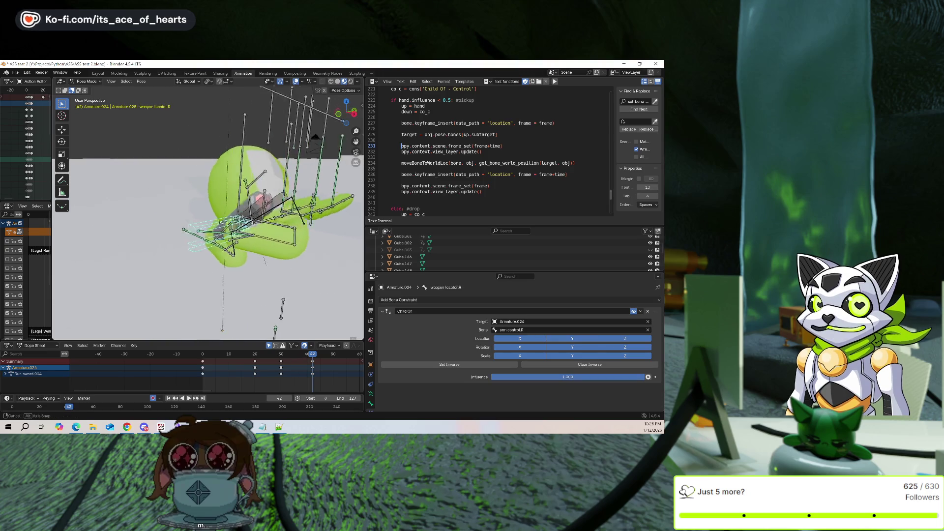
# Refine the placement of the weapon locator.R and offhand.R bones around the hand
pyautogui.press('g')
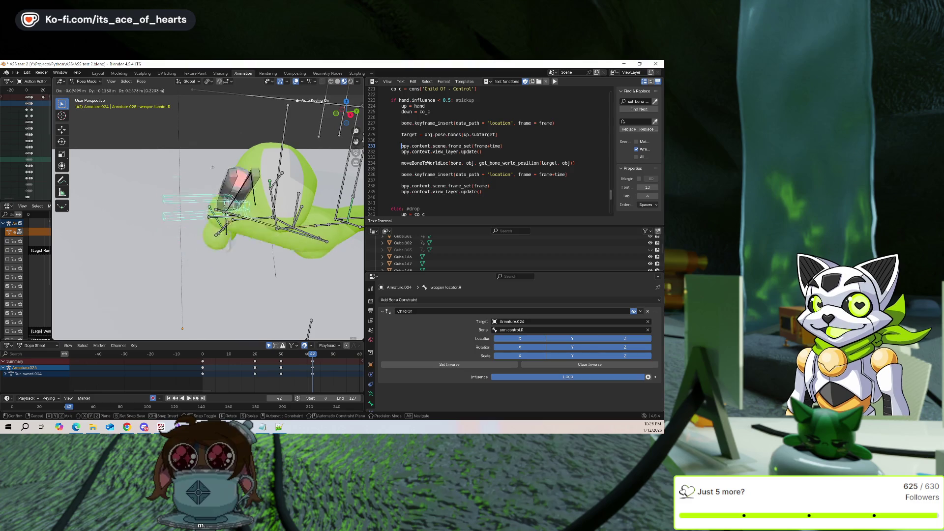
pyautogui.click(220, 208)
pyautogui.moveTo(221, 208); pyautogui.dragTo(172, 216, button='middle')
pyautogui.click(229, 238)
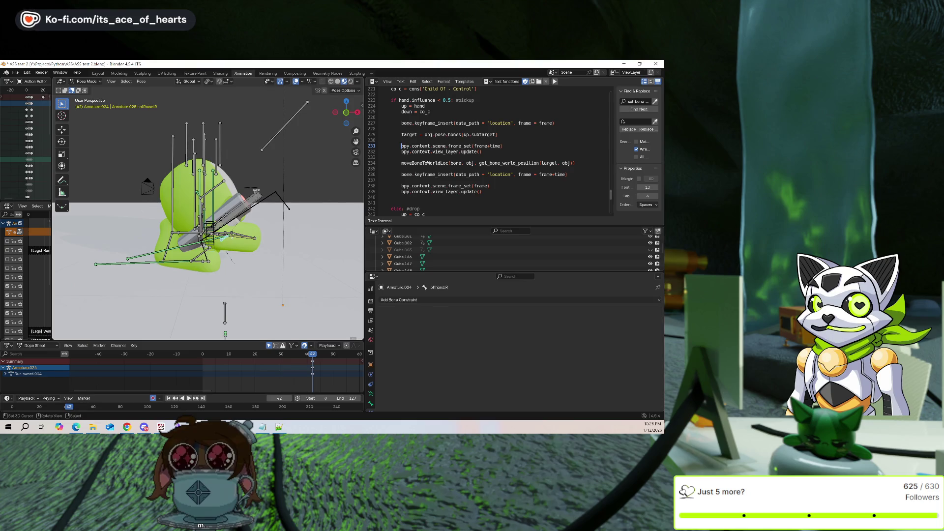
pyautogui.press('g')
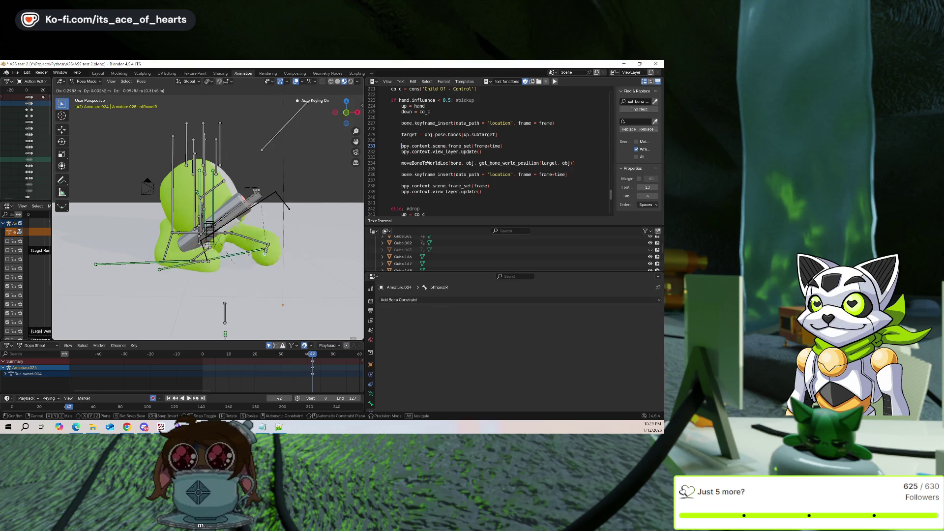
pyautogui.click(256, 190)
pyautogui.click(234, 220)
pyautogui.press('g')
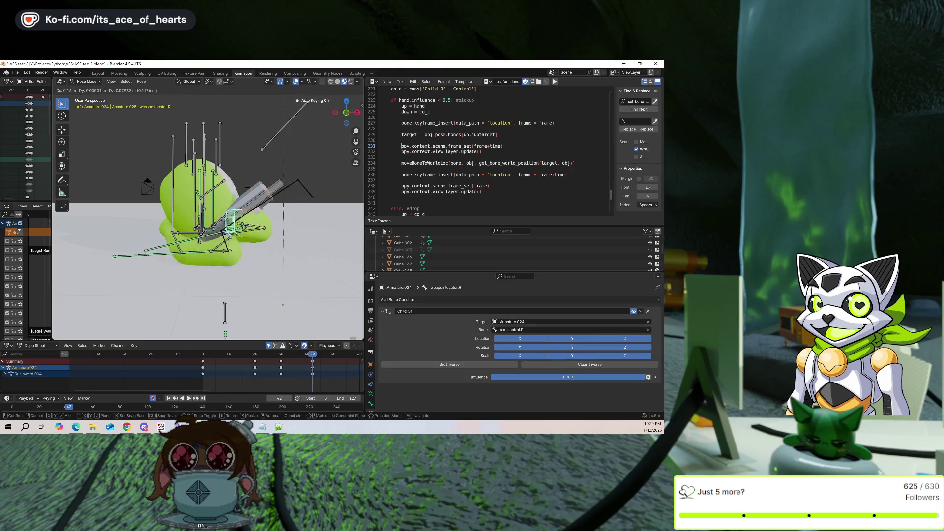
pyautogui.click(256, 190)
pyautogui.moveTo(256, 190)
pyautogui.mouseDown(button='middle')
pyautogui.moveTo(272, 246)
pyautogui.moveTo(239, 241)
pyautogui.mouseUp(button='middle')
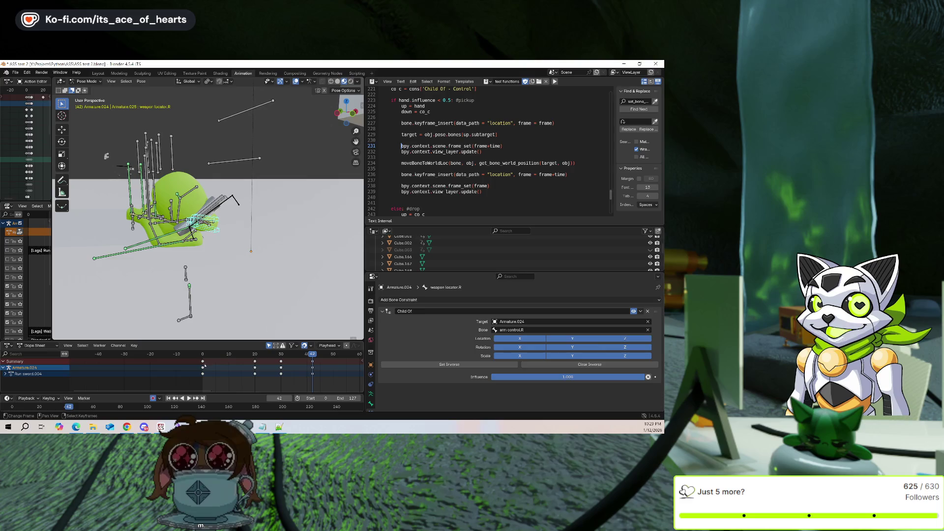
# Review the animation from frame 0, then start moving the test gun armature in object mode
pyautogui.hotkey('shift', 'Left')
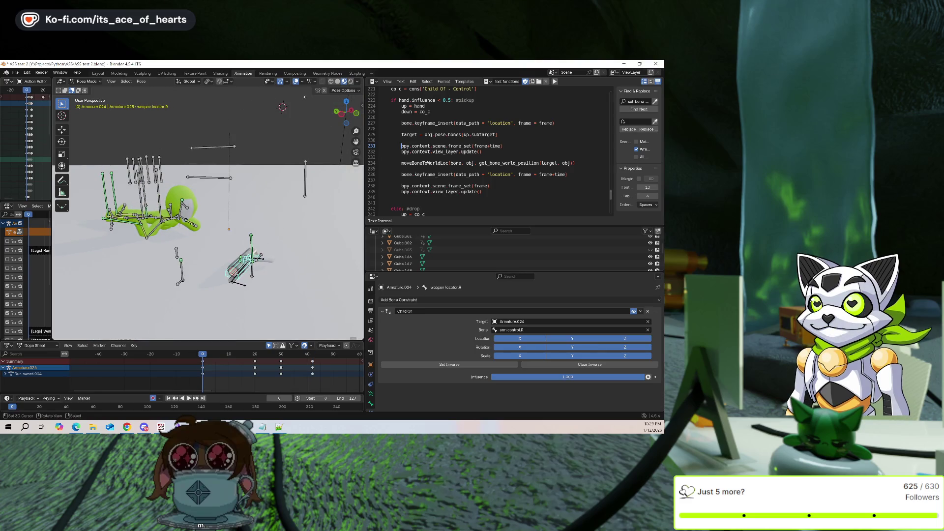
pyautogui.click(296, 81)
pyautogui.moveTo(218, 355)
pyautogui.mouseDown()
pyautogui.moveTo(220, 370)
pyautogui.moveTo(256, 367)
pyautogui.mouseUp()
pyautogui.click(295, 82)
pyautogui.click(163, 244)
pyautogui.hotkey('ctrl', 'Tab')
pyautogui.click(160, 241)
pyautogui.press('g')
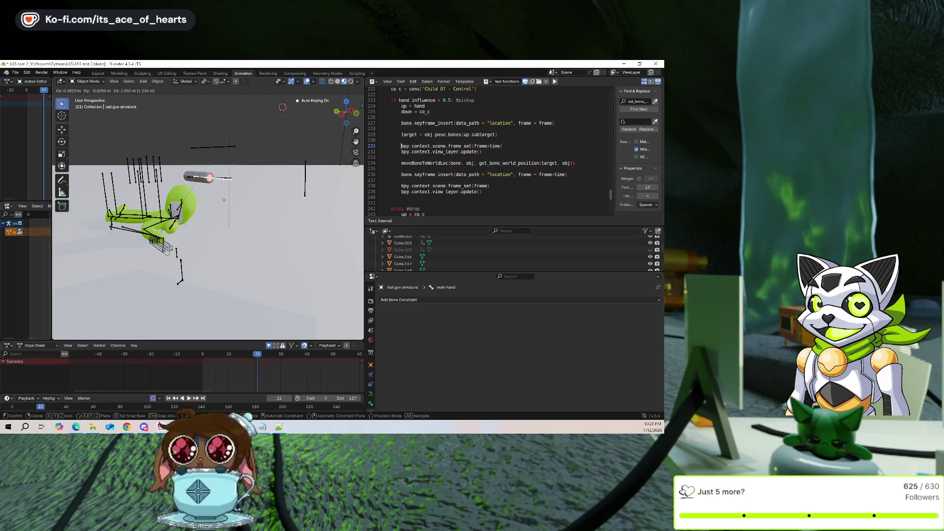
# Place the test gun armature on the floor near the character's right hand
pyautogui.click(224, 200)
pyautogui.moveTo(224, 200); pyautogui.dragTo(254, 229, button='middle')
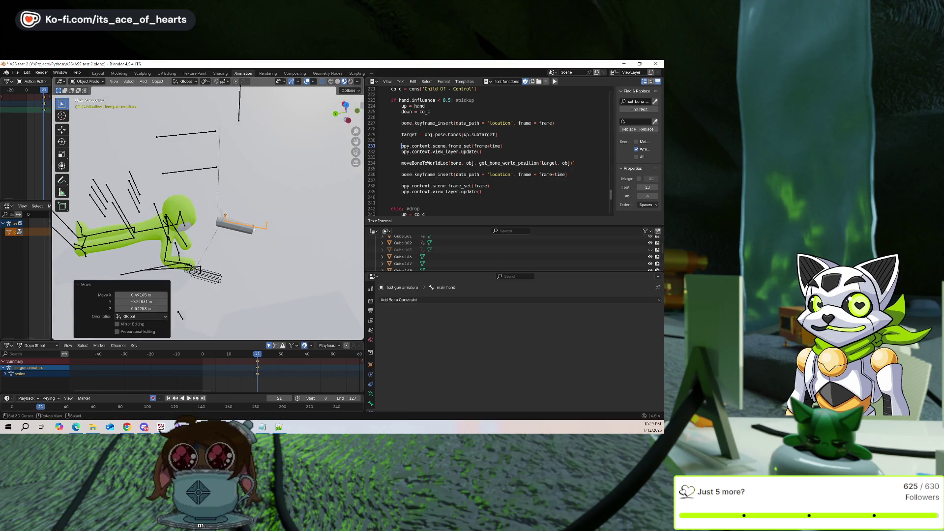
pyautogui.scroll(3, 269, 239)
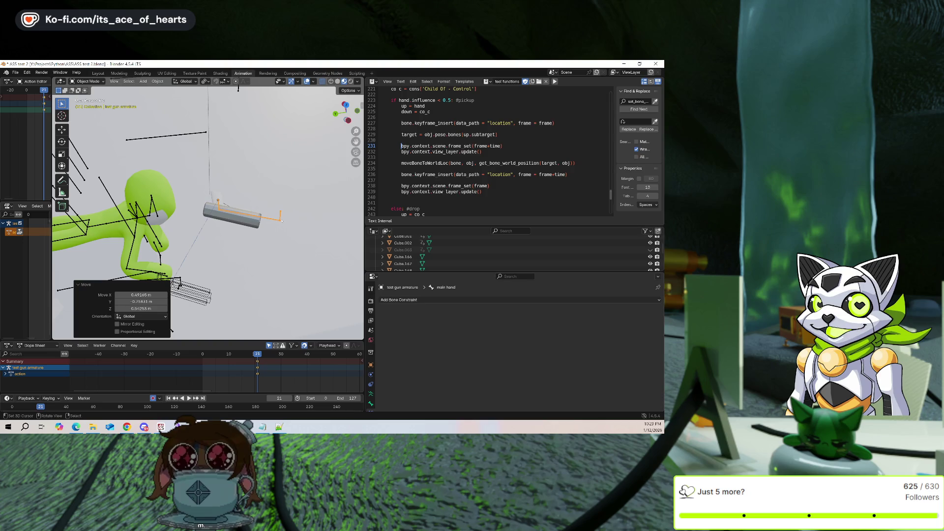
pyautogui.click(282, 221)
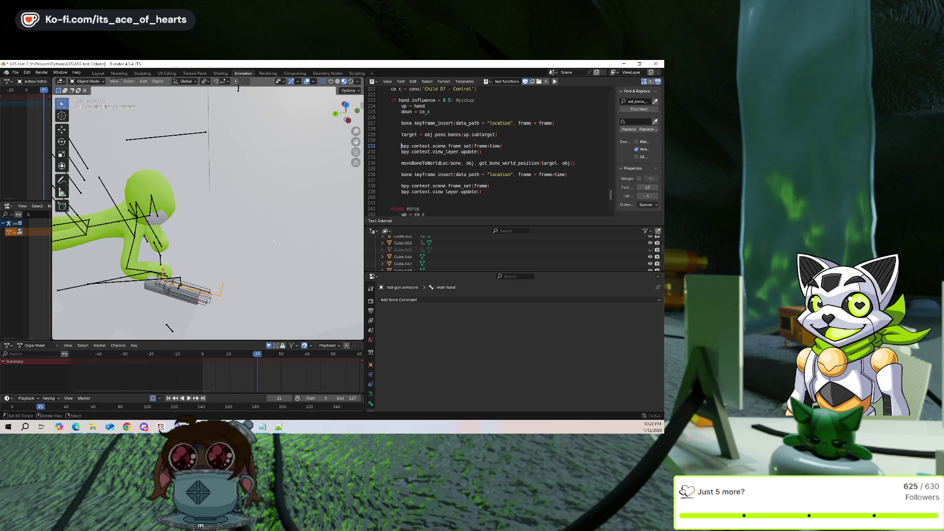
pyautogui.moveTo(282, 220); pyautogui.dragTo(243, 250, button='middle')
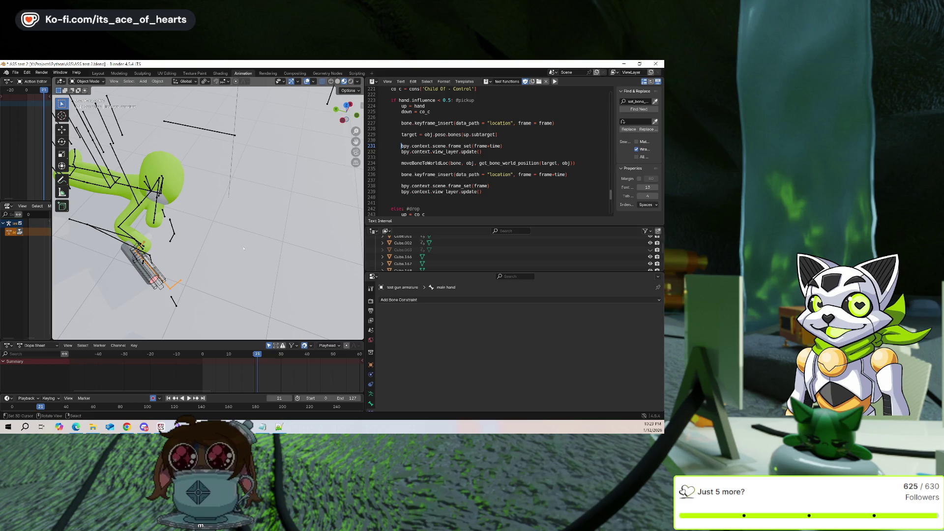
pyautogui.press('g')
# Reposition the character's weapon bone beside the gun, then reselect the test gun armature
pyautogui.click(306, 223)
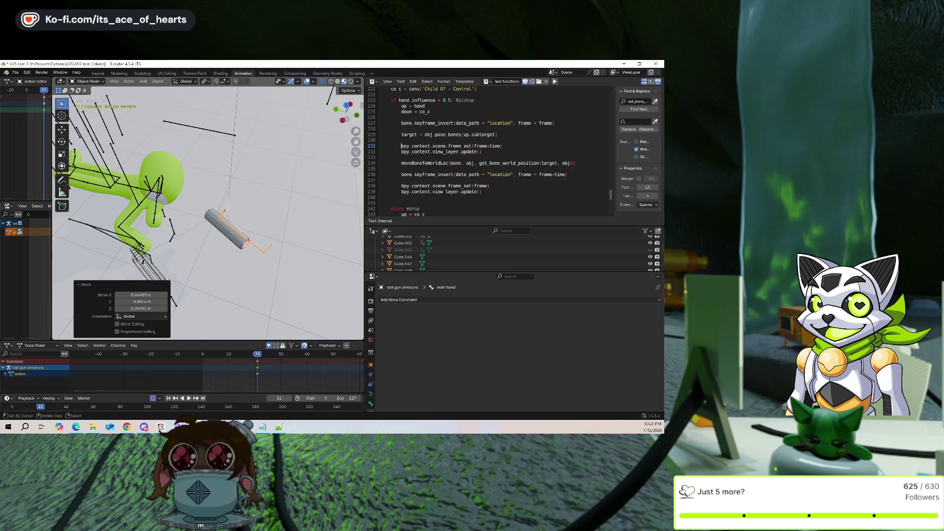
pyautogui.click(163, 253)
pyautogui.press('g')
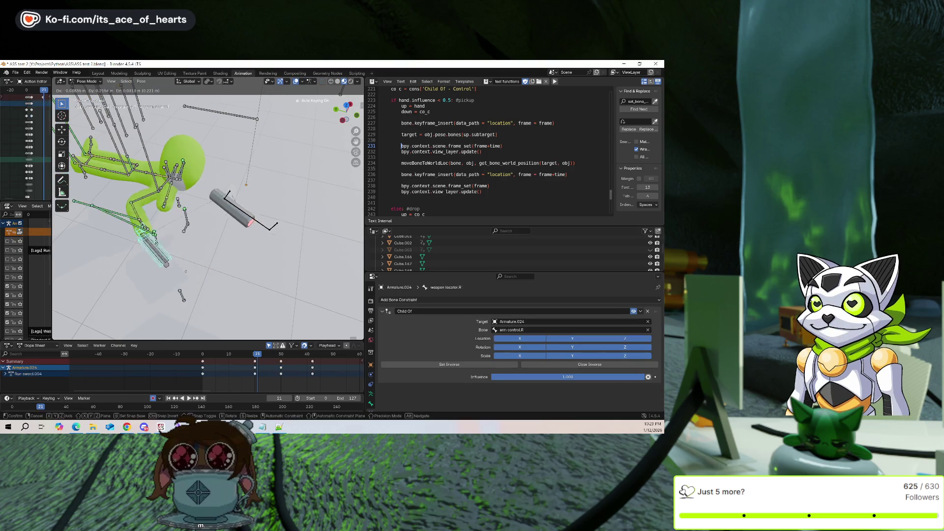
pyautogui.click(209, 260)
pyautogui.hotkey('ctrl', 'Tab')
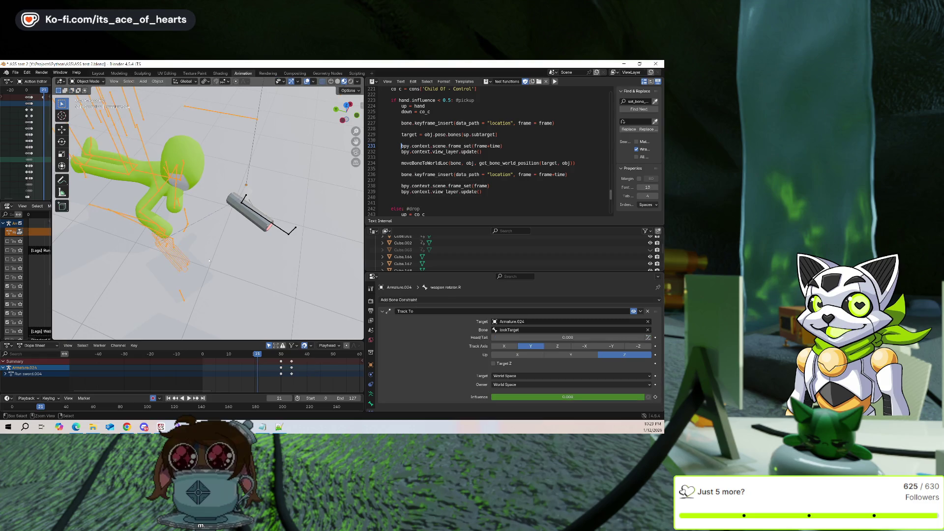
pyautogui.click(209, 261)
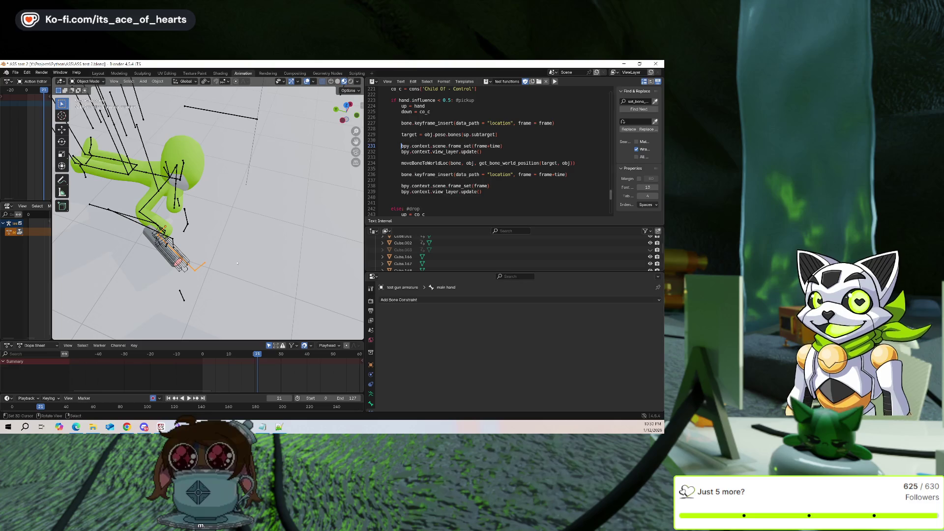
# Review the toggleHand script, orbit to a side view, and hide the viewport overlays
pyautogui.scroll(-10, 472, 181)
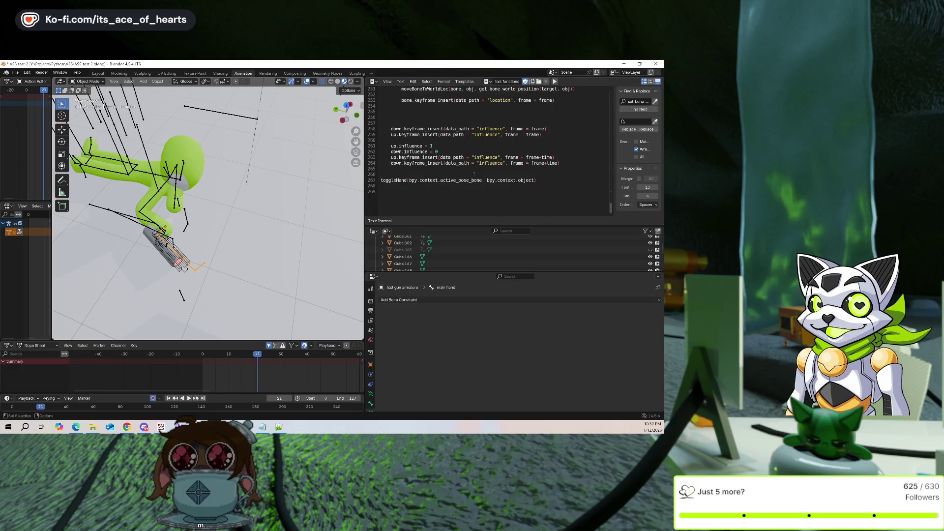
pyautogui.scroll(13, 474, 173)
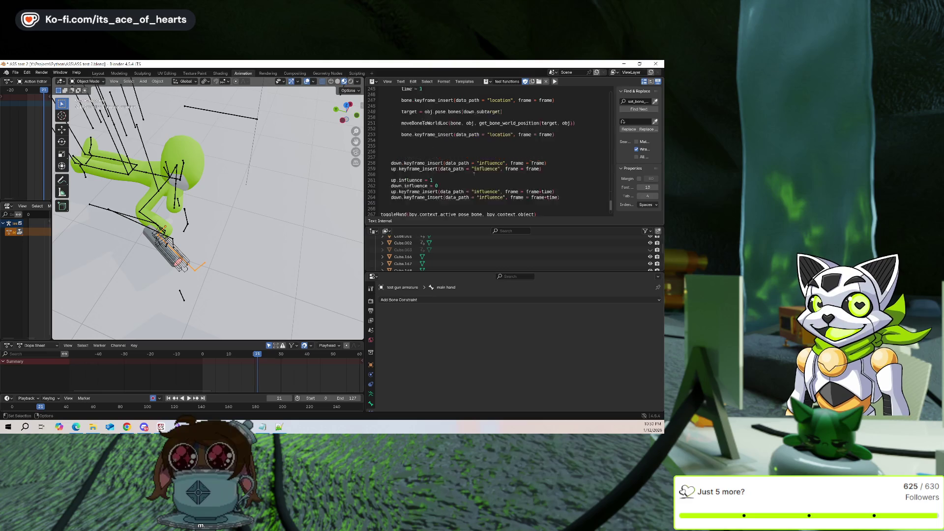
pyautogui.scroll(3, 424, 123)
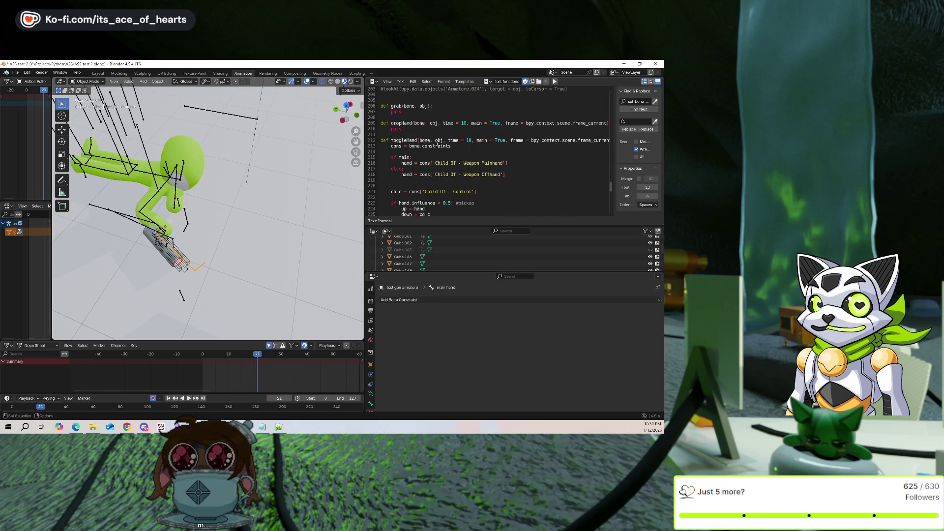
pyautogui.scroll(-15, 444, 152)
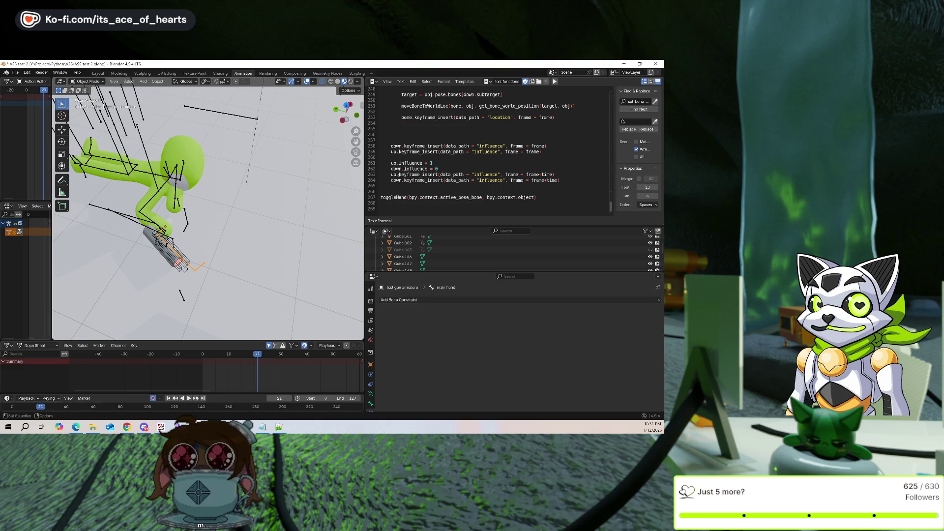
pyautogui.moveTo(217, 217)
pyautogui.mouseDown(button='middle')
pyautogui.moveTo(255, 217)
pyautogui.moveTo(247, 218)
pyautogui.mouseUp(button='middle')
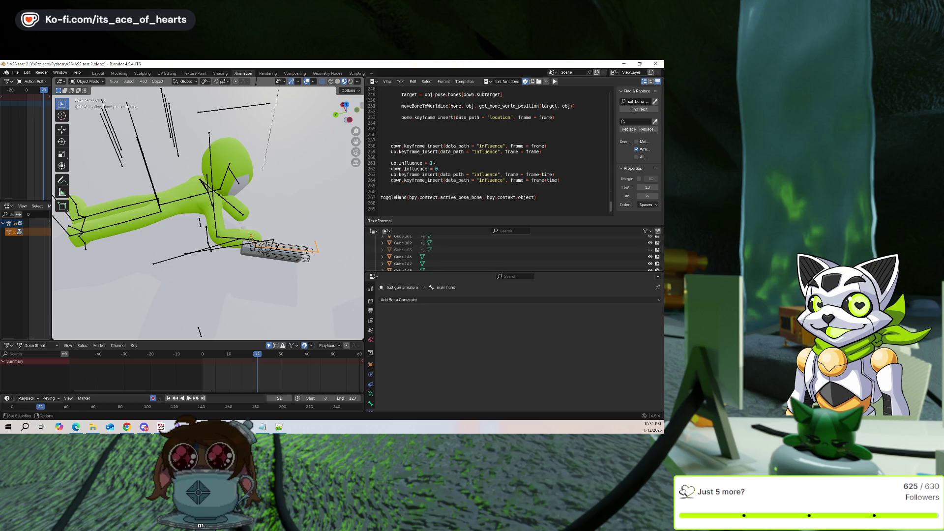
pyautogui.scroll(5, 455, 155)
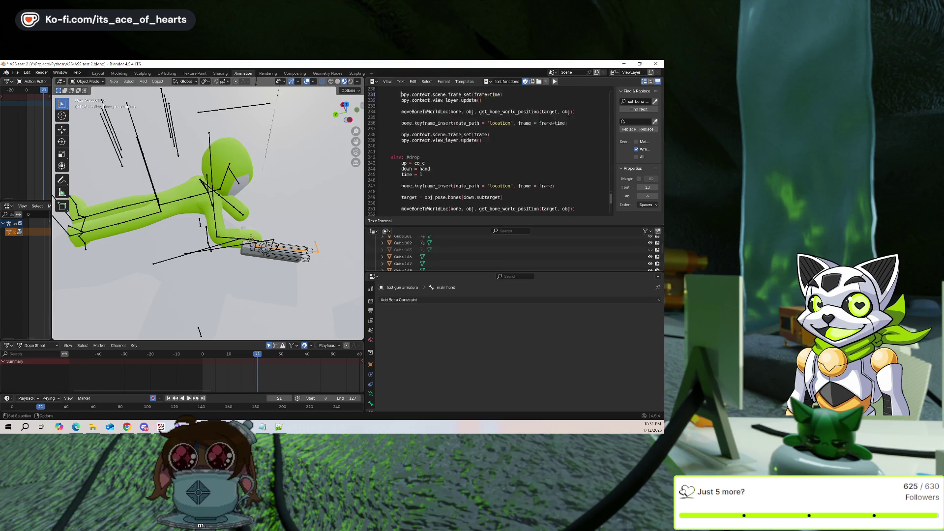
pyautogui.scroll(-2, 455, 155)
pyautogui.moveTo(211, 207)
pyautogui.mouseDown(button='middle')
pyautogui.moveTo(246, 194)
pyautogui.moveTo(276, 209)
pyautogui.mouseUp(button='middle')
pyautogui.hotkey('shift', 'alt', 'z')
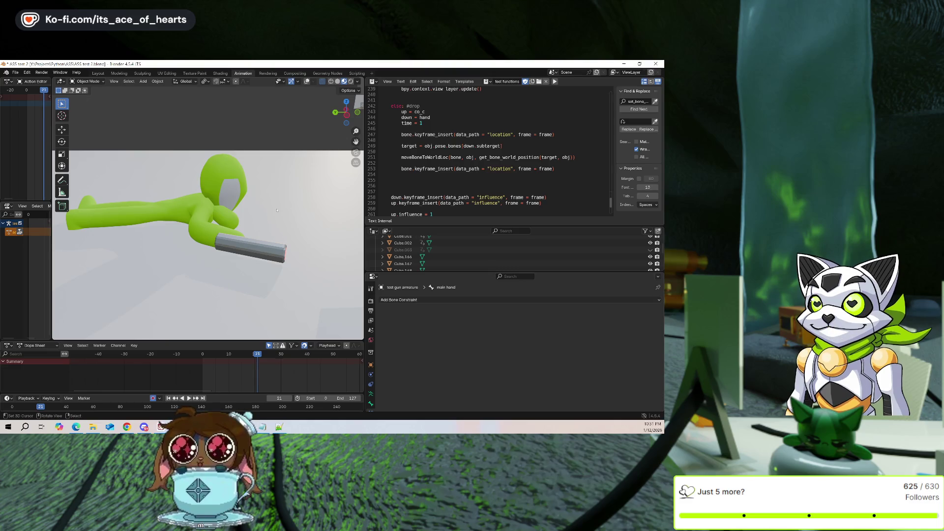
pyautogui.moveTo(259, 193); pyautogui.dragTo(272, 128, button='middle')
# Select the arm ik.L bone in pose mode and stop playback at frame 25
pyautogui.click(307, 81)
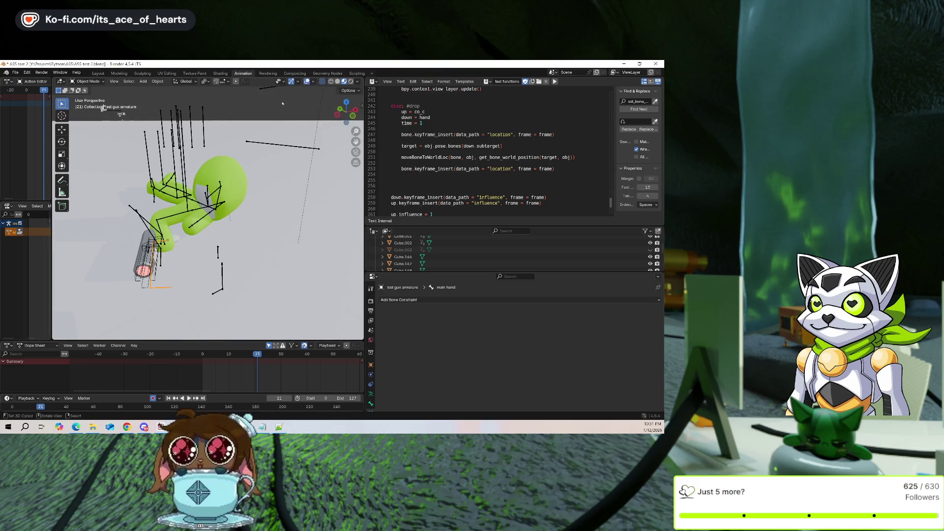
pyautogui.click(143, 268)
pyautogui.hotkey('ctrl', 'Tab')
pyautogui.moveTo(103, 109); pyautogui.dragTo(131, 187, button='middle')
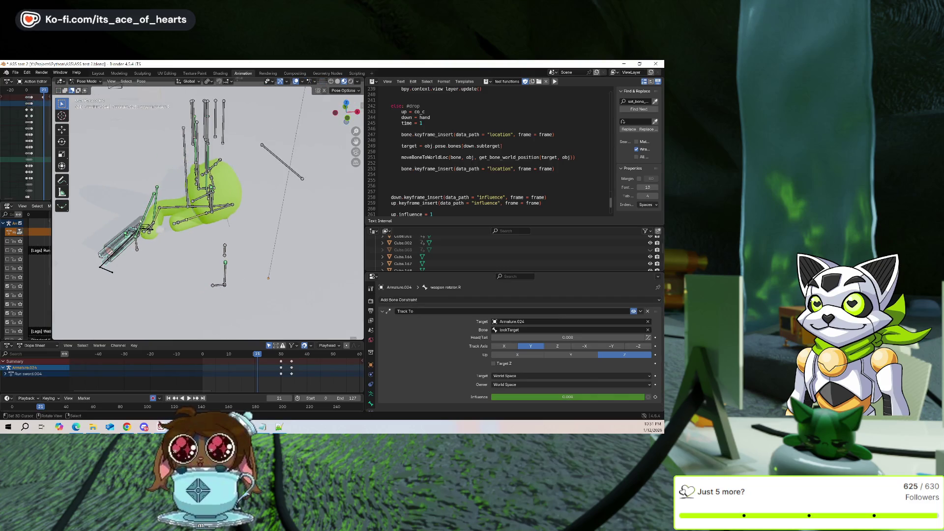
pyautogui.click(146, 212)
pyautogui.press('space')
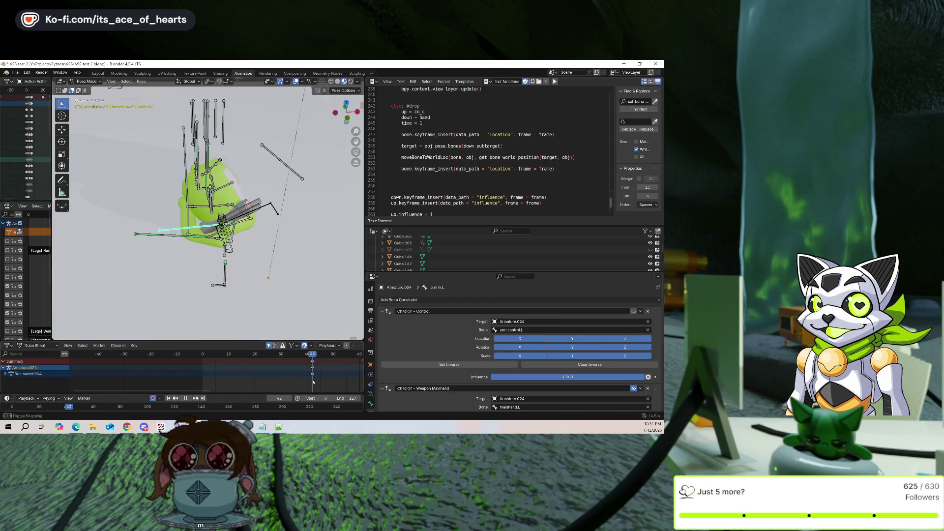
pyautogui.moveTo(313, 381); pyautogui.dragTo(268, 378)
pyautogui.press('space')
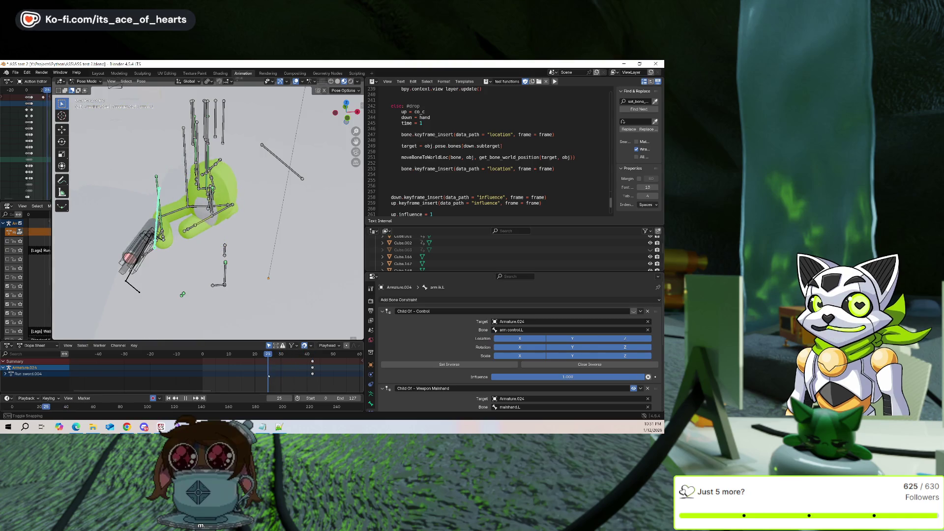
# Set the Weapon Offhand influence to 0 and insert a keyframe on it
pyautogui.scroll(-2, 548, 357)
pyautogui.scroll(-5, 549, 357)
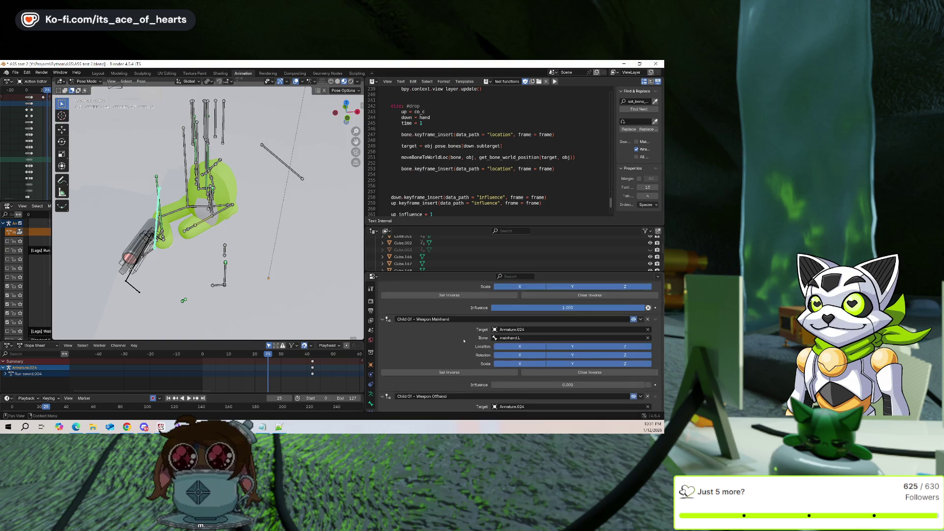
pyautogui.moveTo(580, 405); pyautogui.dragTo(492, 405)
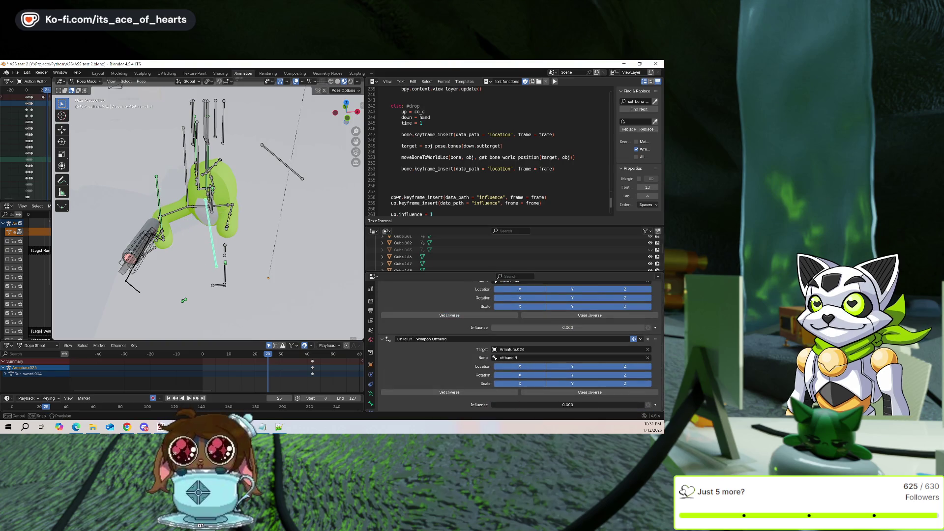
pyautogui.scroll(6, 457, 354)
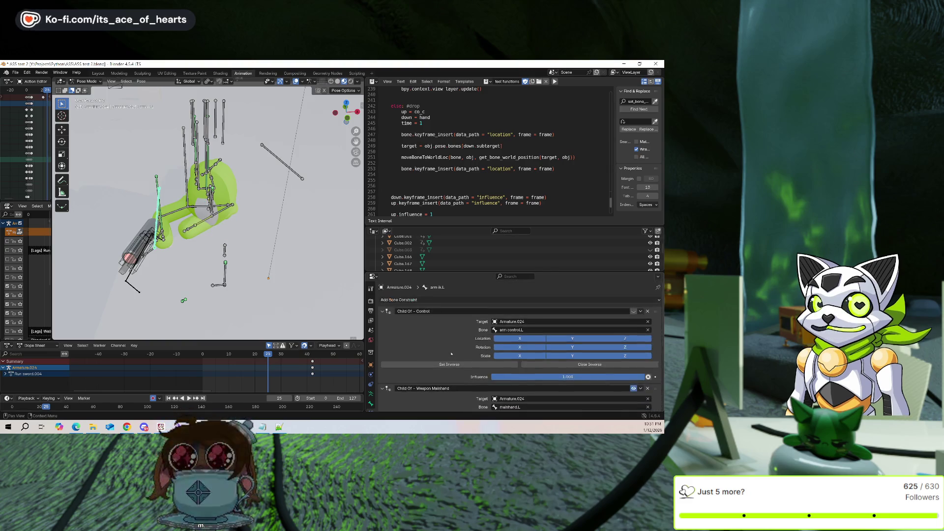
pyautogui.scroll(-5, 457, 355)
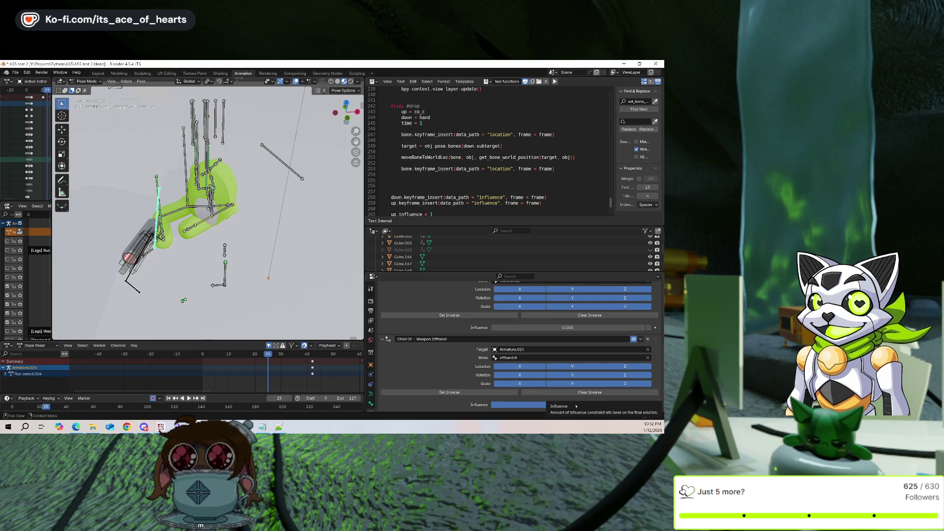
pyautogui.moveTo(568, 405); pyautogui.dragTo(497, 405)
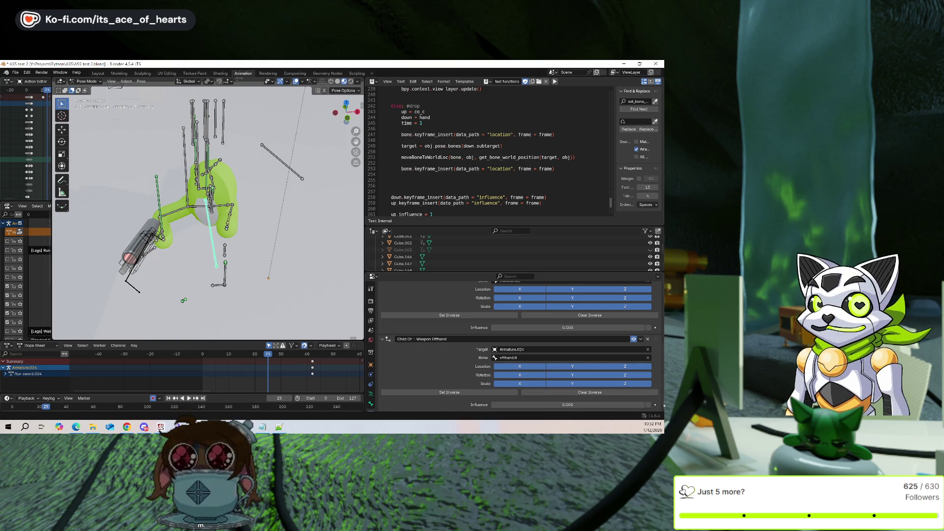
pyautogui.rightClick(570, 405)
pyautogui.click(586, 335)
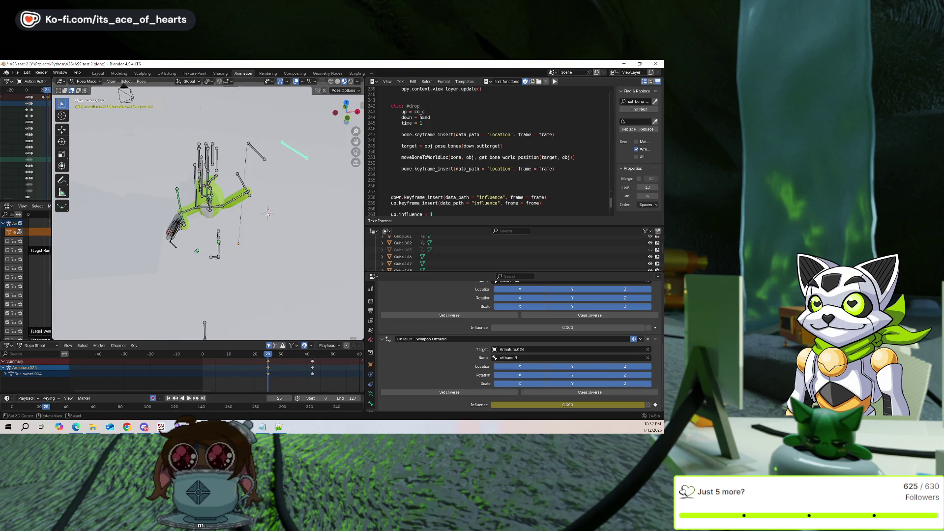
# Try snapping the bone to the 3D cursor and raising offhand influence, then undo
pyautogui.hotkey('shift', 's')
pyautogui.click(283, 243)
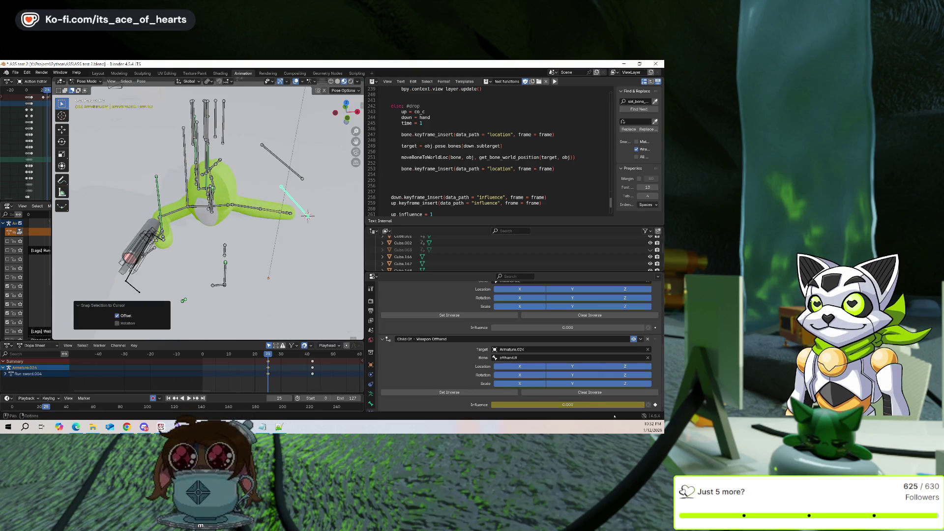
pyautogui.click(313, 354)
pyautogui.moveTo(568, 405); pyautogui.dragTo(644, 405)
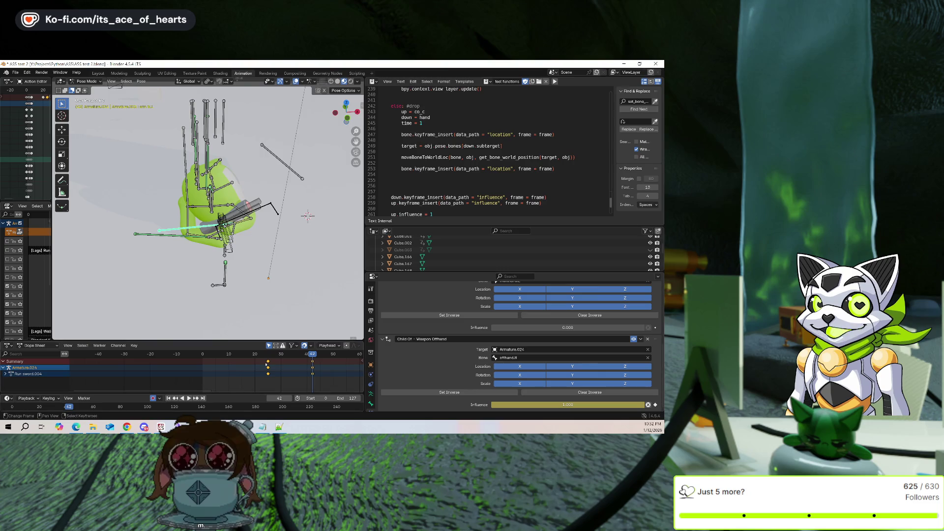
pyautogui.hotkey('shift', 'Left')
pyautogui.hotkey('ctrl', 'z')
pyautogui.hotkey('ctrl', 'z')
pyautogui.hotkey('ctrl', 'z')
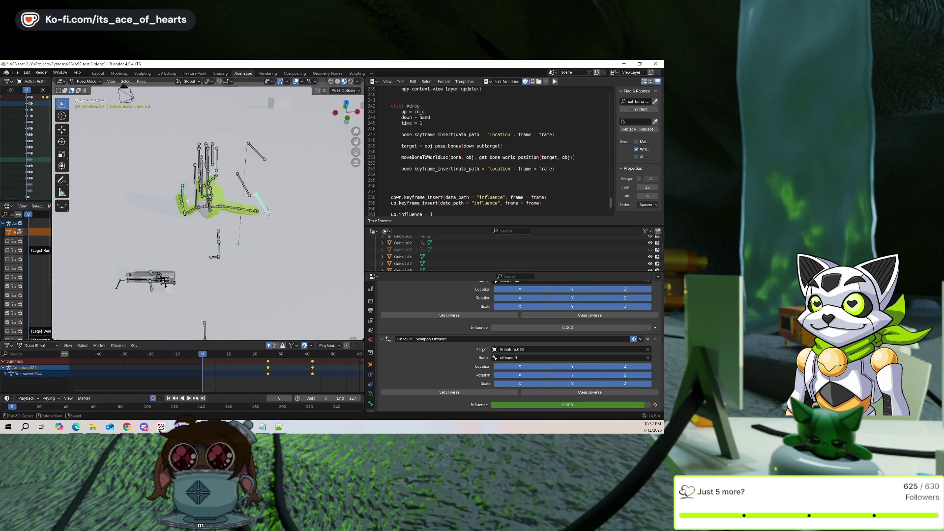
# Lower the arm IK bone about 0.07 m along Z at frame 0 and hide overlays
pyautogui.press('g')
pyautogui.press('z')
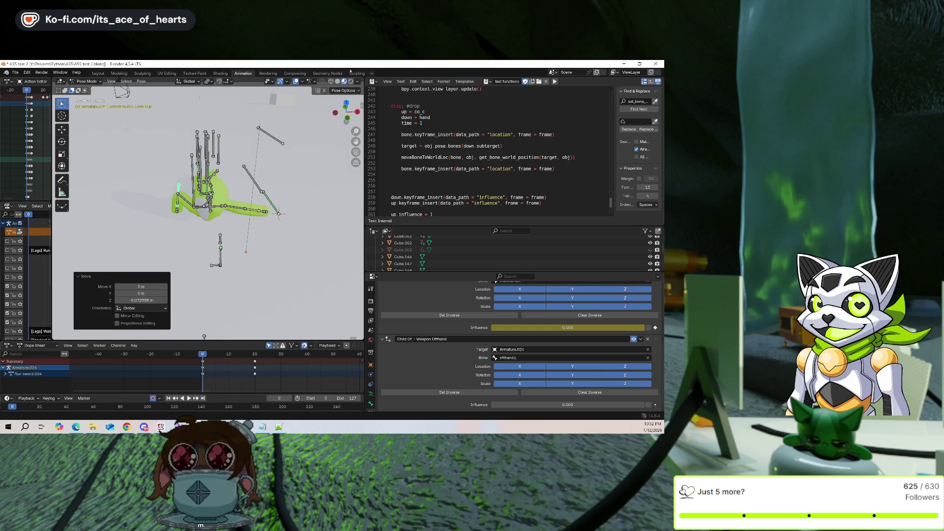
pyautogui.click(296, 82)
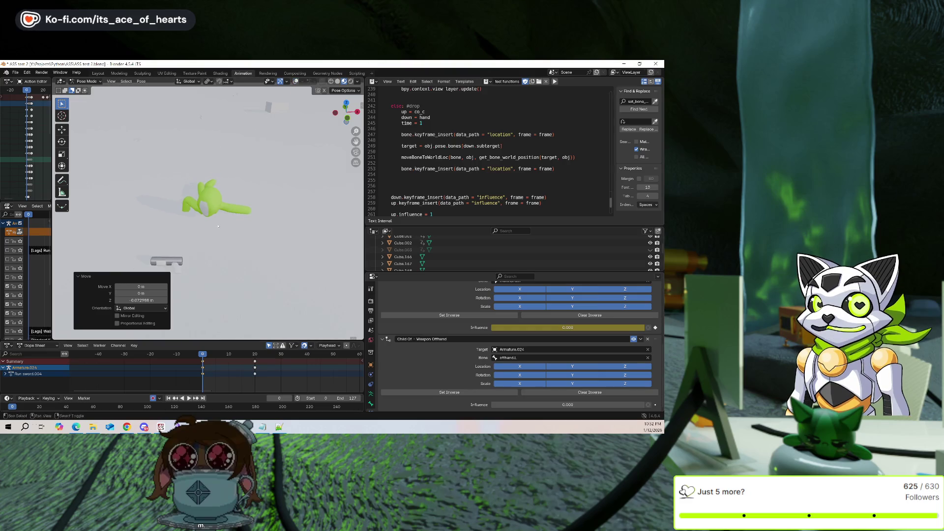
pyautogui.click(86, 276)
# Play the pick-up animation while orbiting around the scene from a low angle
pyautogui.moveTo(207, 246); pyautogui.dragTo(202, 194, button='middle')
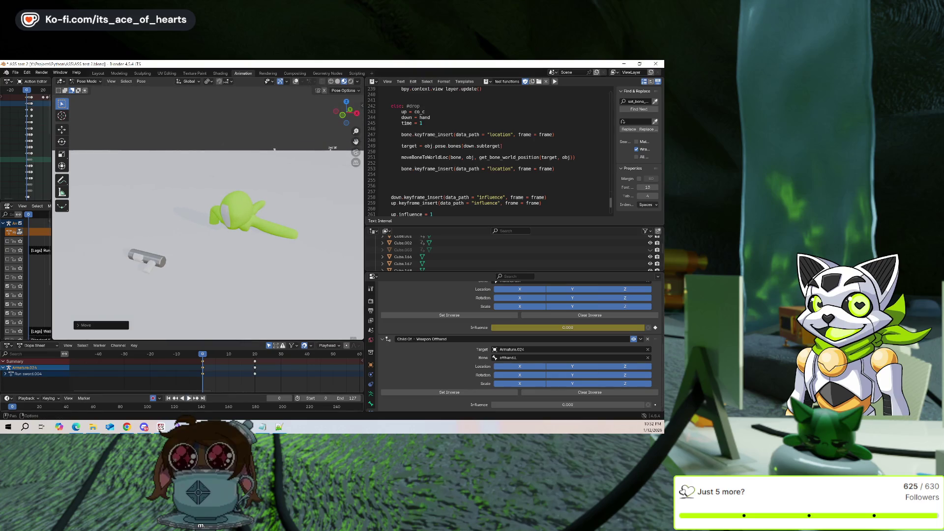
pyautogui.press('space')
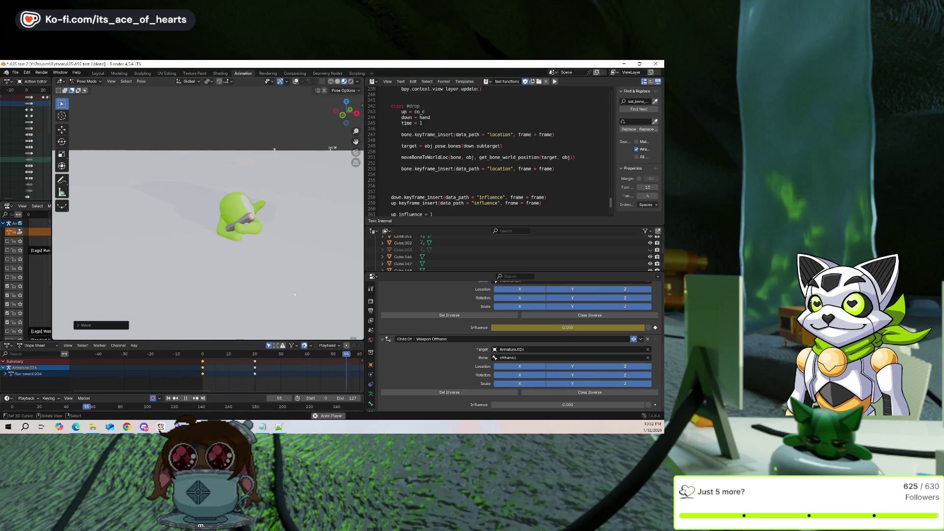
pyautogui.moveTo(256, 277); pyautogui.dragTo(249, 323, button='middle')
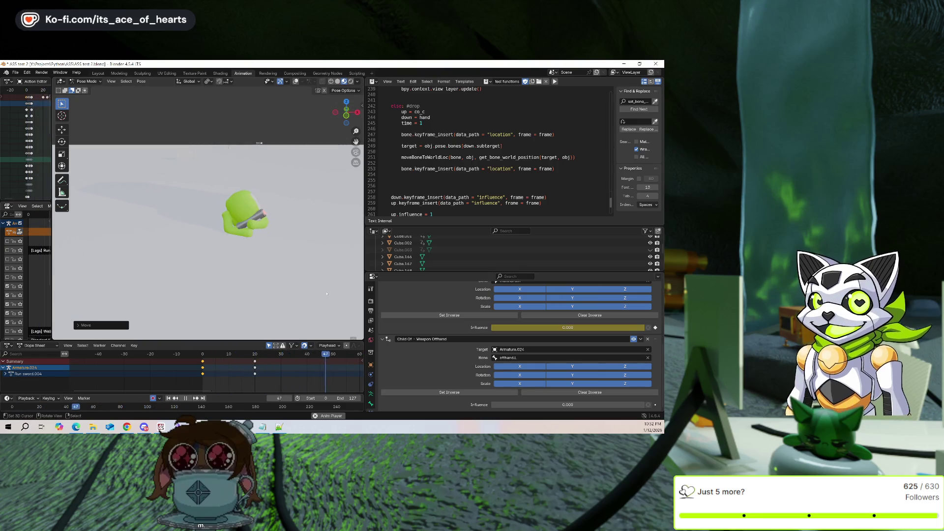
pyautogui.moveTo(326, 293)
pyautogui.mouseDown(button='middle')
pyautogui.moveTo(360, 263)
pyautogui.moveTo(243, 262)
pyautogui.mouseUp(button='middle')
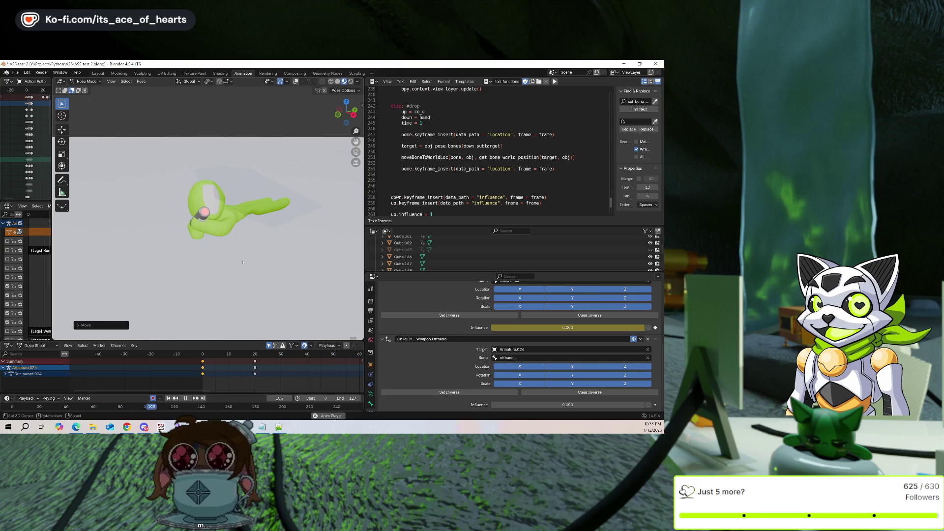
pyautogui.hotkey('ctrl', 't')
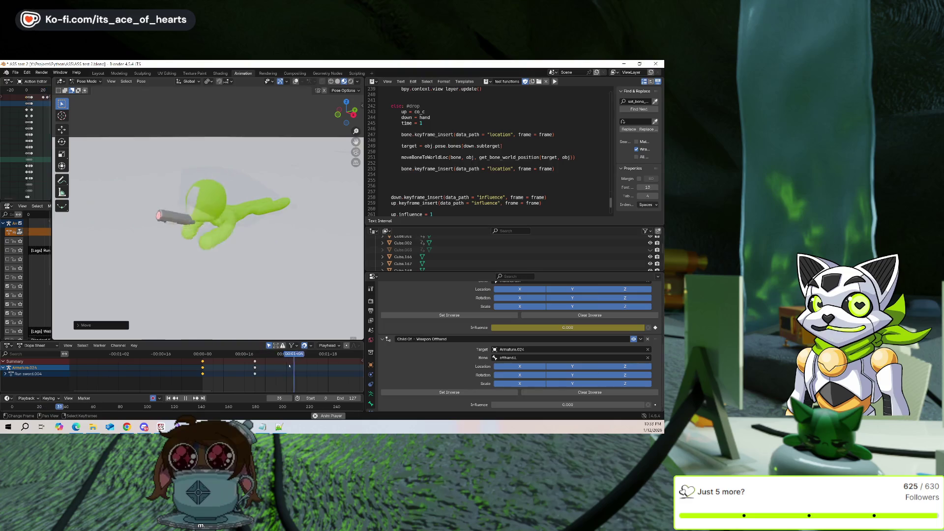
# Switch the timeline back to frame numbers, orbit the view, and enlarge the Outliner
pyautogui.scroll(-2, 230, 374)
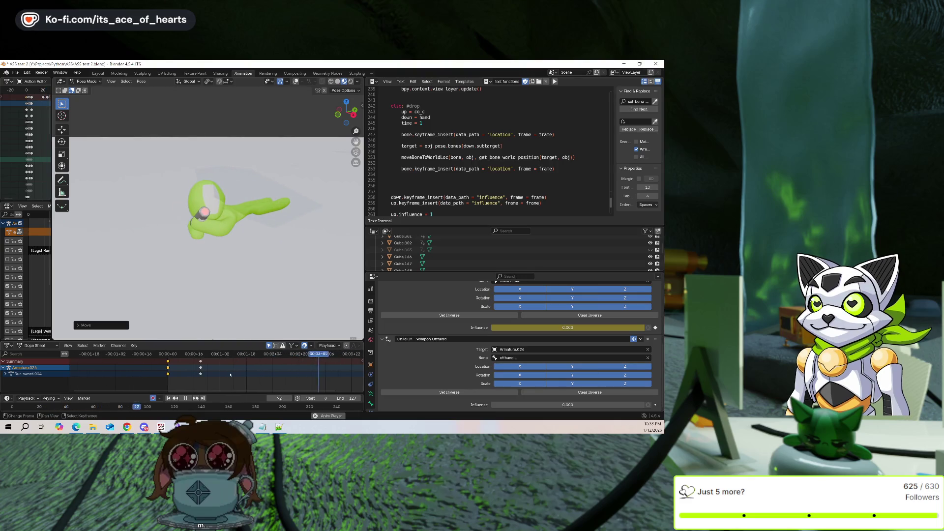
pyautogui.hotkey('ctrl', 't')
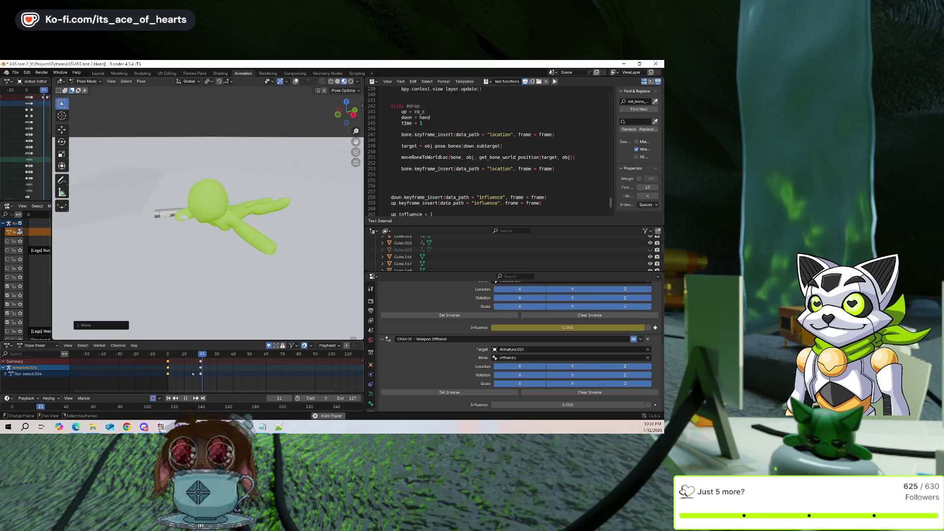
pyautogui.moveTo(221, 187)
pyautogui.mouseDown(button='middle')
pyautogui.moveTo(198, 127)
pyautogui.moveTo(280, 230)
pyautogui.moveTo(230, 242)
pyautogui.mouseUp(button='middle')
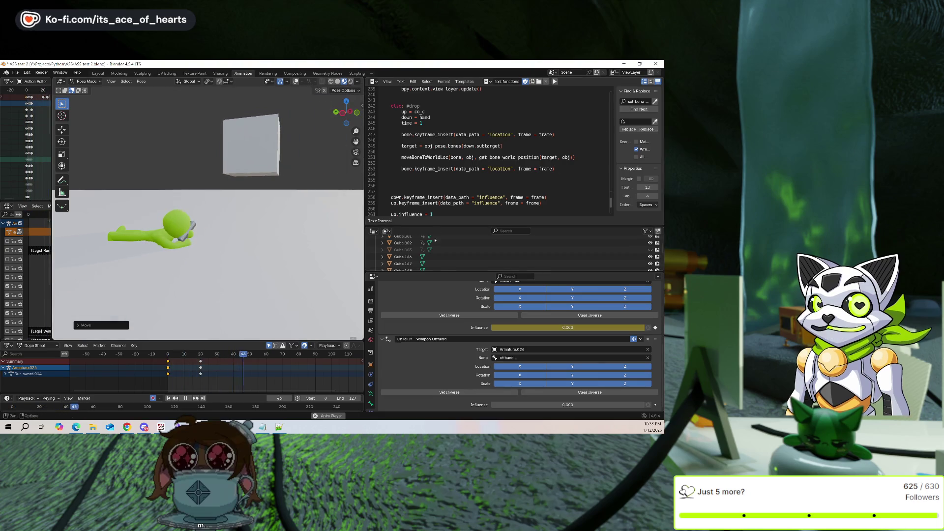
pyautogui.moveTo(435, 273); pyautogui.dragTo(436, 310)
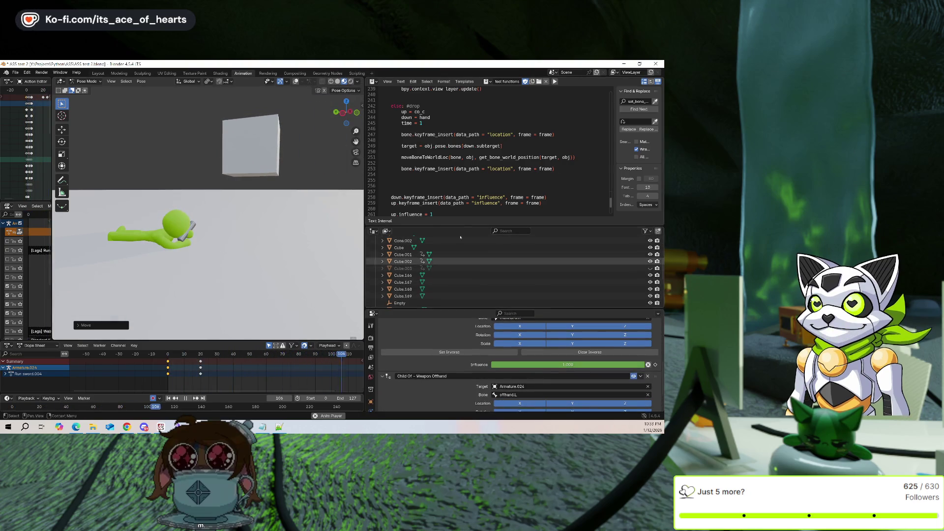
# Drag the Text Editor border down to enlarge the script area and show more of the drop code
pyautogui.moveTo(453, 227); pyautogui.dragTo(454, 269)
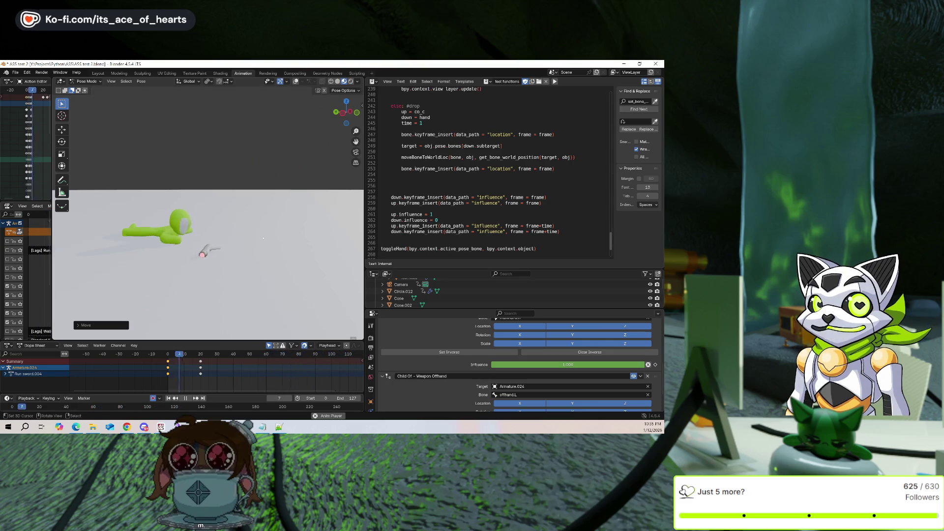
# Stop playback, widen the 3D view, and turn overlays back on to show the rig's bones
pyautogui.press('space')
pyautogui.scroll(2, 284, 231)
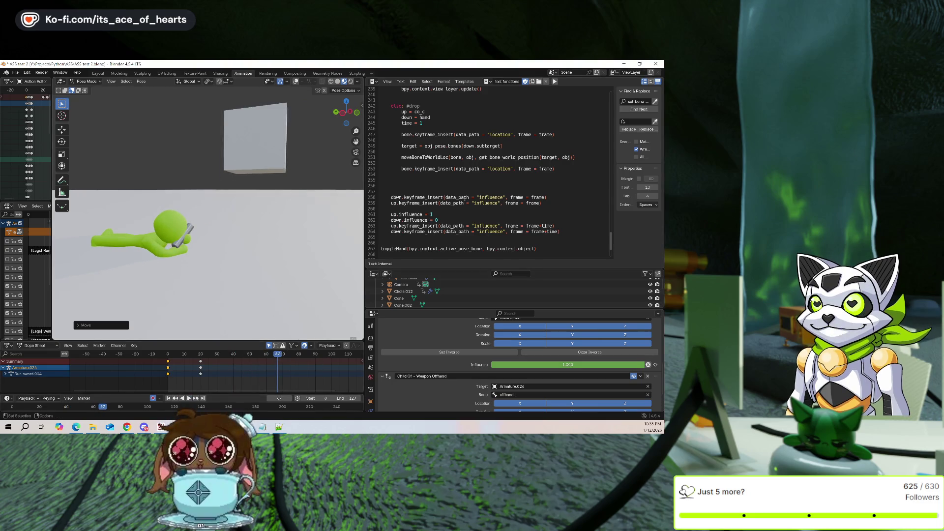
pyautogui.moveTo(366, 189); pyautogui.dragTo(460, 189)
pyautogui.hotkey('shift', 'alt', 'z')
pyautogui.moveTo(255, 221); pyautogui.dragTo(192, 206, button='middle')
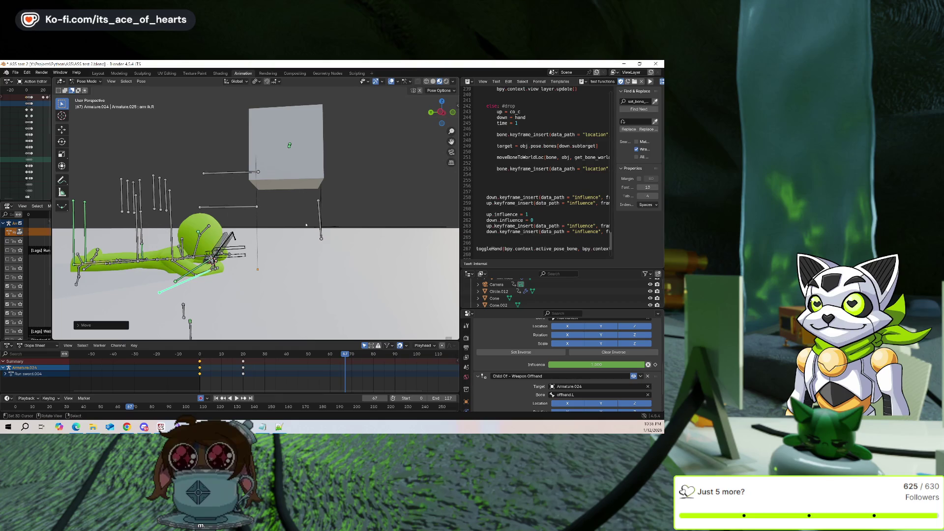
pyautogui.scroll(-1, 466, 364)
pyautogui.scroll(-2, 492, 364)
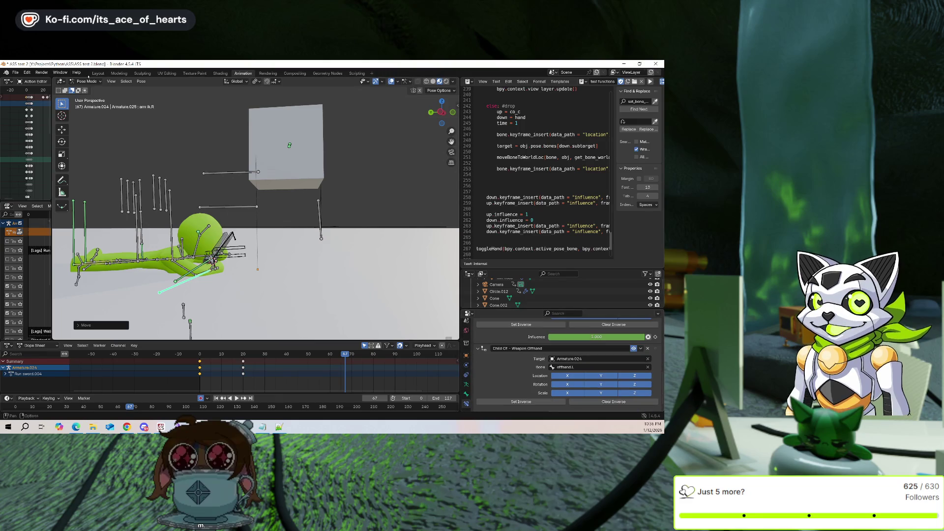
# Switch from Pose Mode to Object Mode and select the green test head object
pyautogui.hotkey('ctrl', 'Tab')
pyautogui.click(204, 228)
pyautogui.scroll(-1, 466, 393)
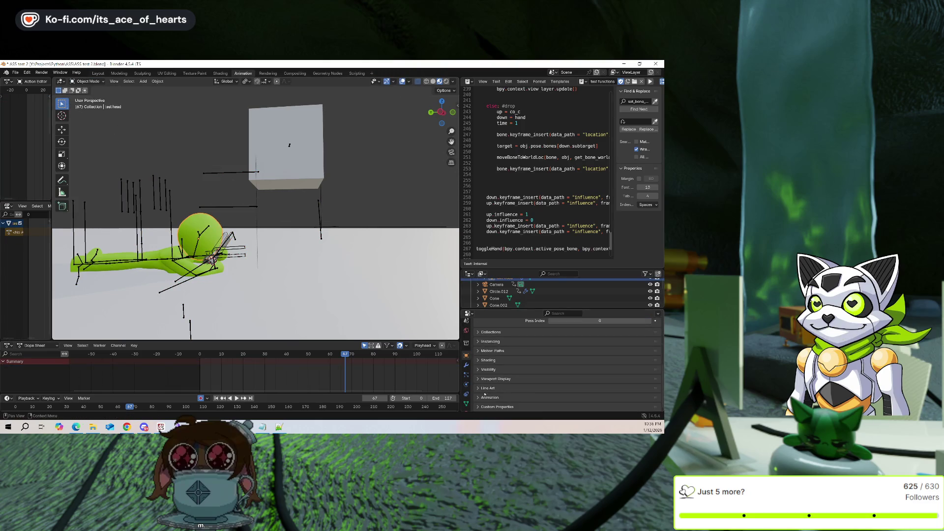